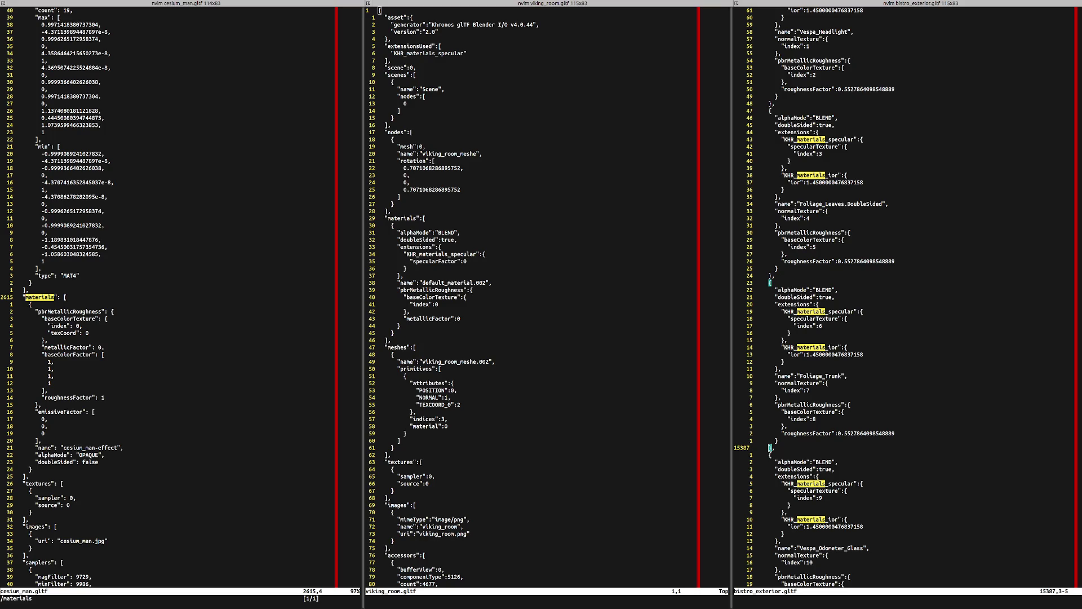
Inspect the materials blocks in bistro_exterior, viking_room and cesium_man, then switch focus to the browser.
left_click(833, 304)
left_click(391, 354)
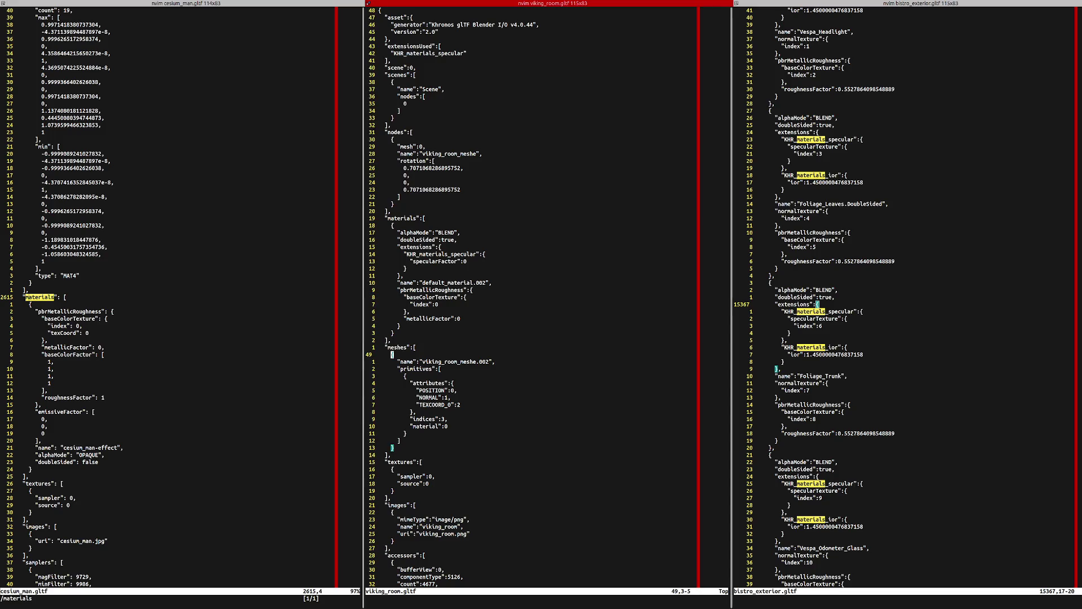
left_click(30, 282)
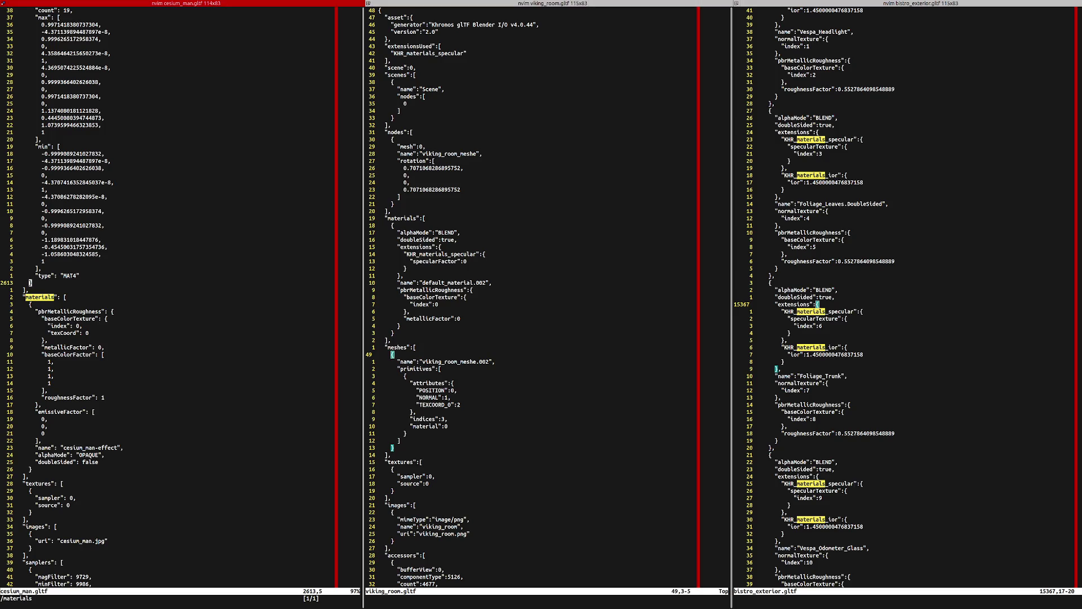
key("super+Right")
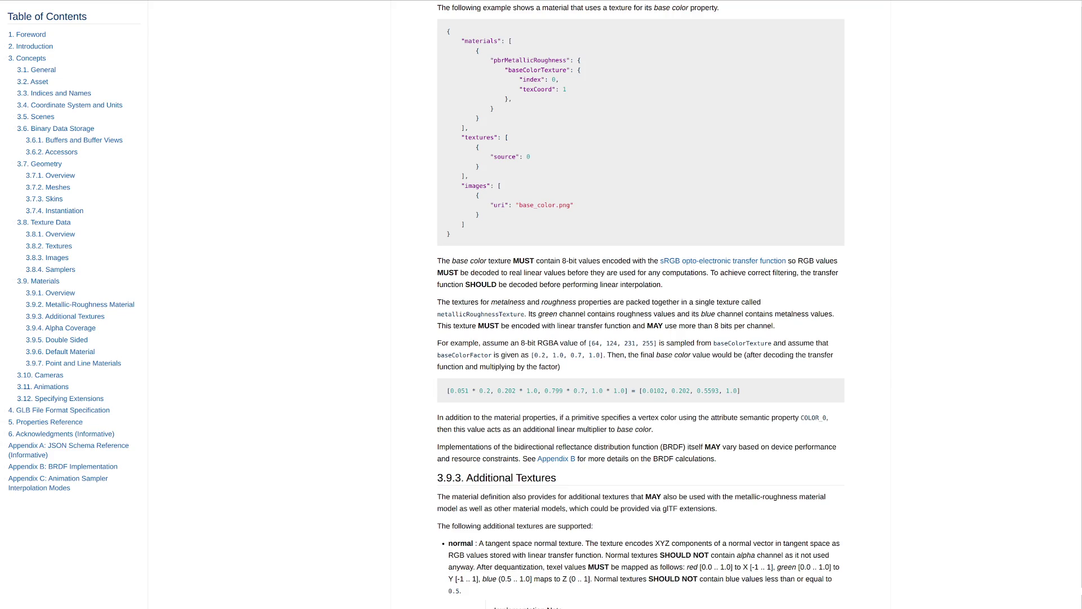
scroll(641, 305, "up", 10)
Search the specification page for 'model' and step through the early matches.
key("ctrl+f")
type("model")
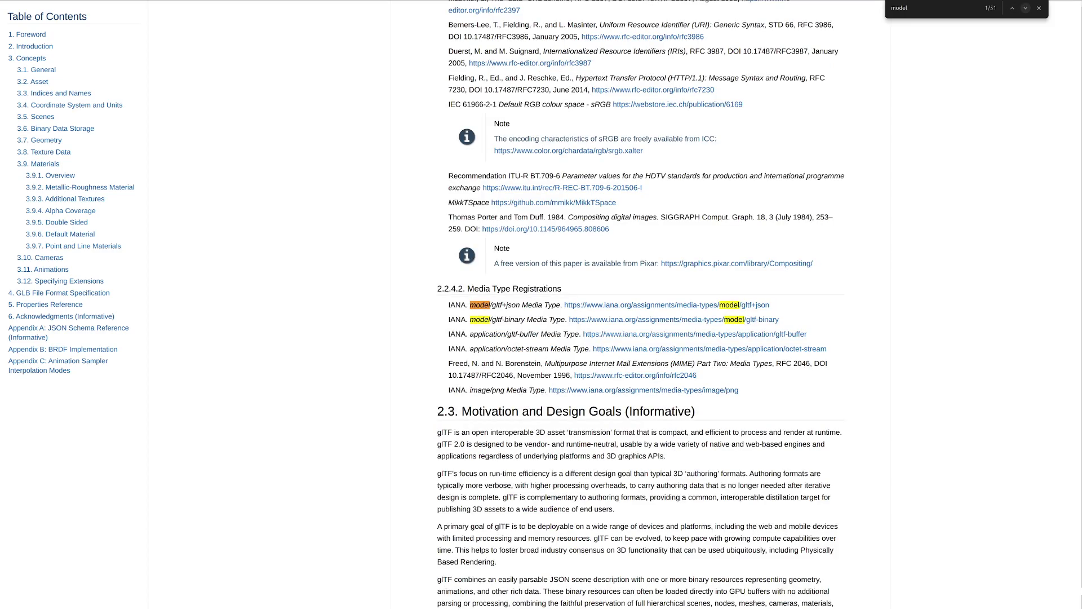
left_click(1025, 7)
left_click(1012, 7)
left_click(1026, 7)
left_click(1026, 7)
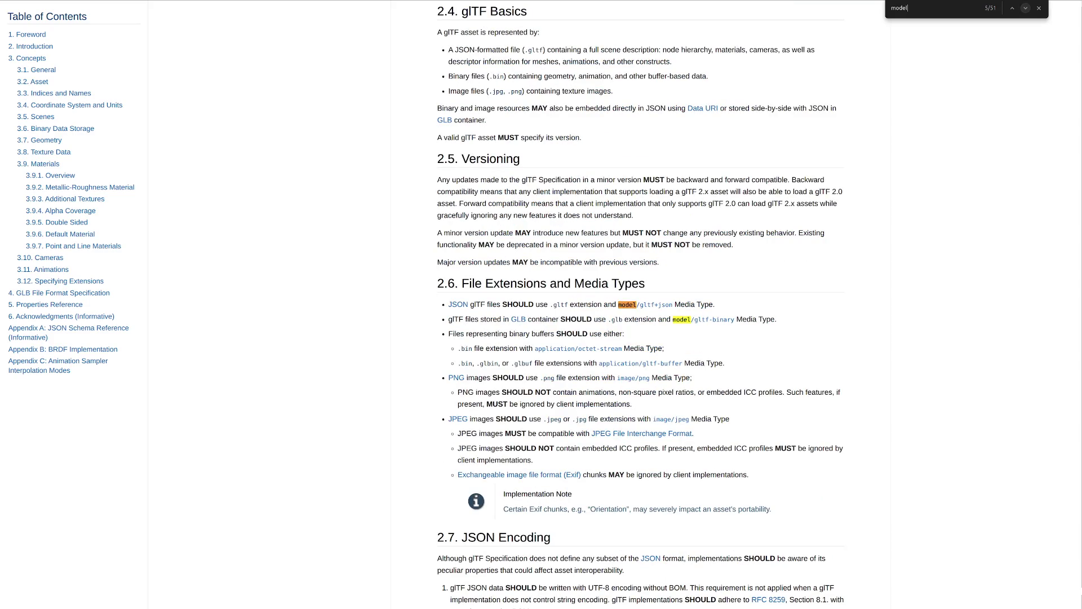
Advance to match 10 of 51, in 3.9.2 Metallic-Roughness Material under the Materials overview.
left_click(1026, 8)
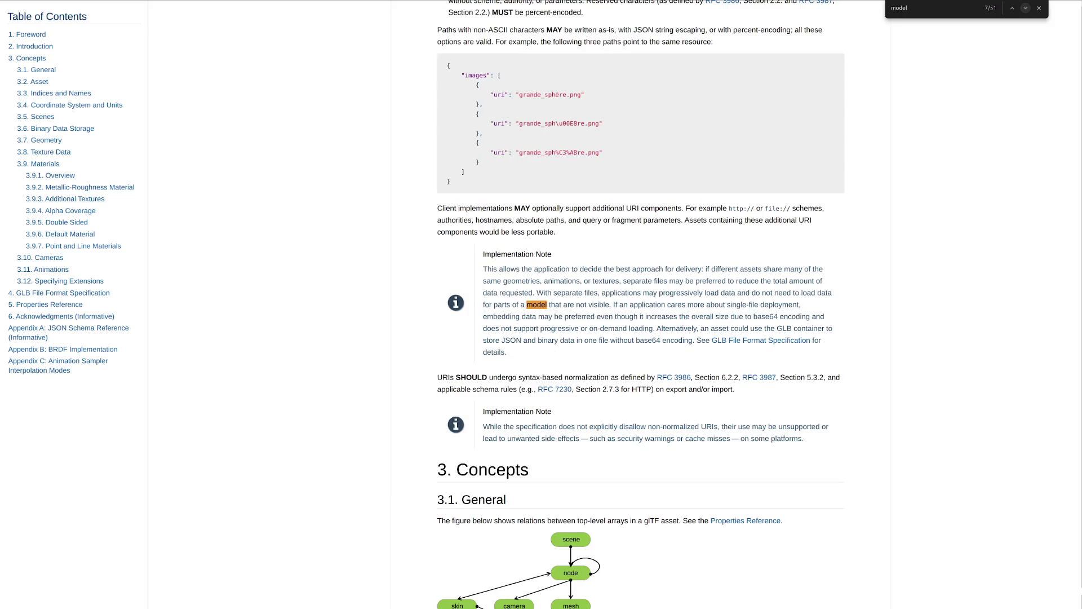
left_click(1026, 8)
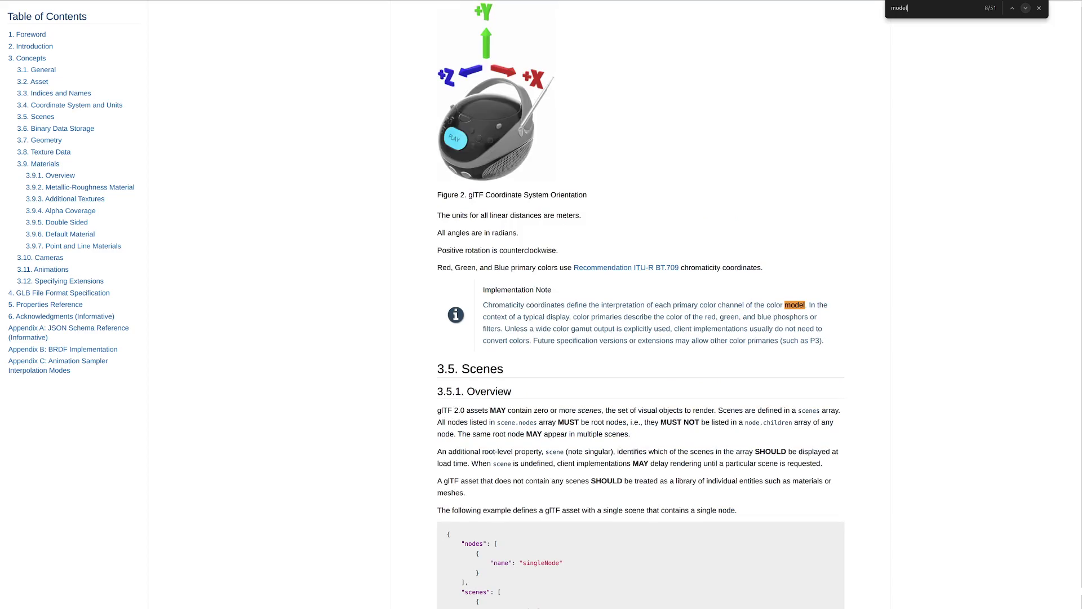
left_click(1026, 8)
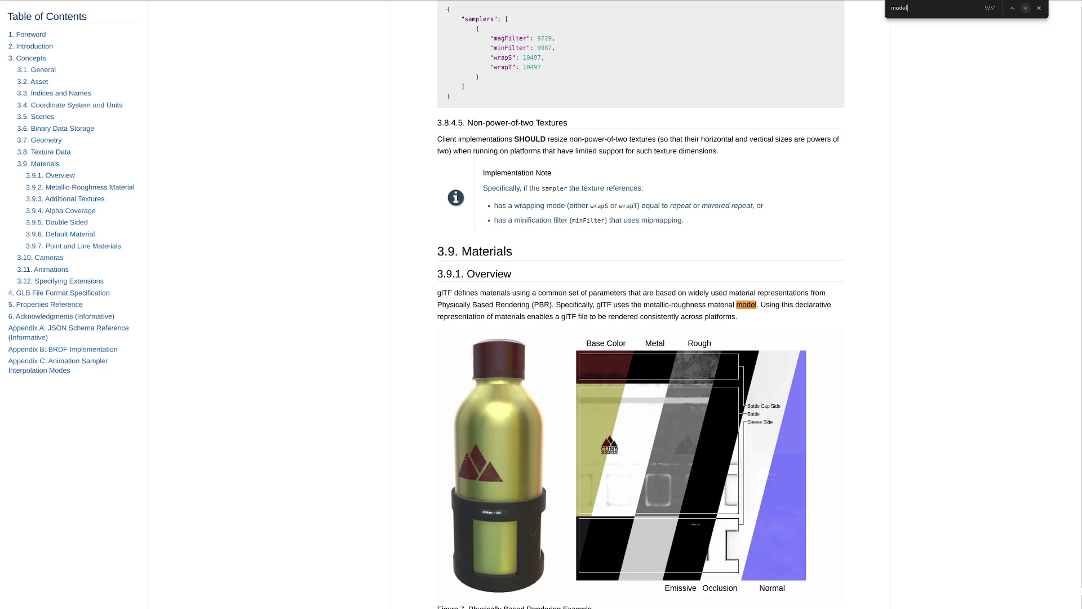
left_click(1025, 7)
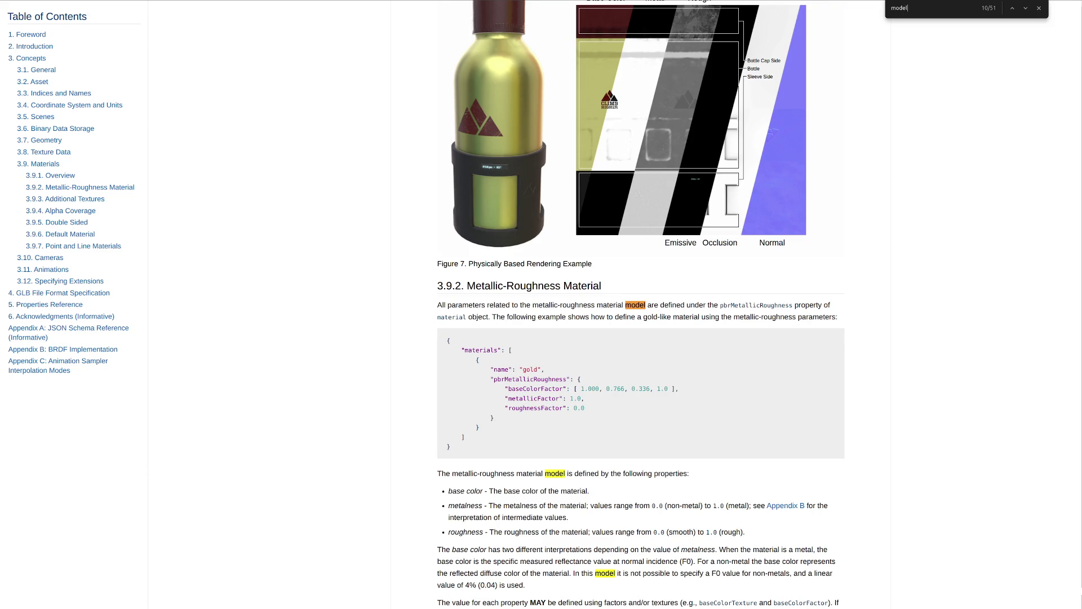
Close the search and navigate via 5. Properties Reference to section 5.19 Material.
key("Escape")
scroll(641, 305, "down", 8)
scroll(641, 305, "down", 1)
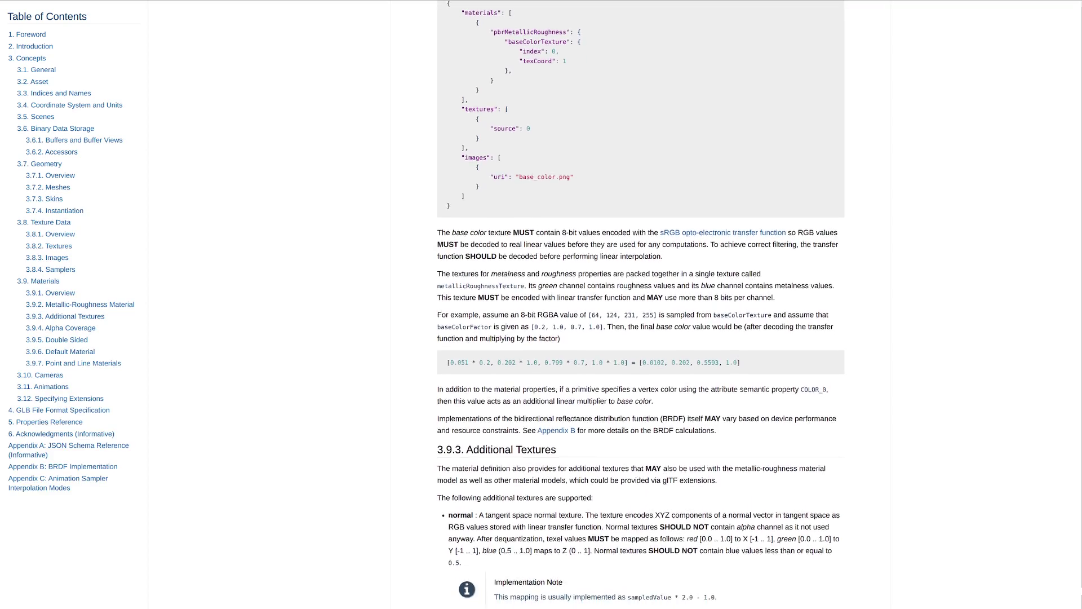
scroll(641, 304, "down", 5)
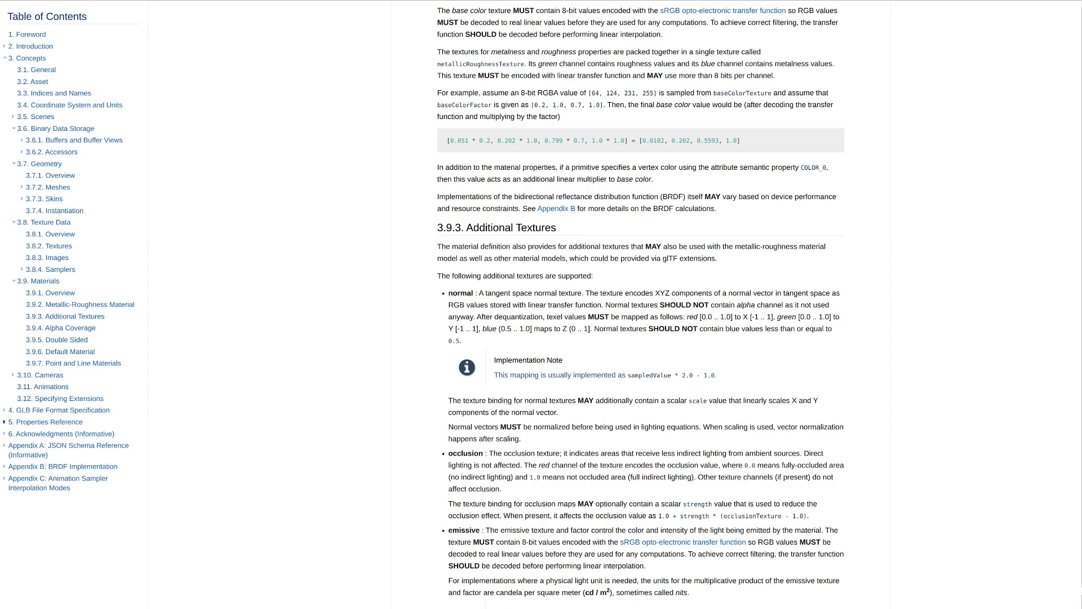
left_click(5, 422)
scroll(74, 338, "down", 3)
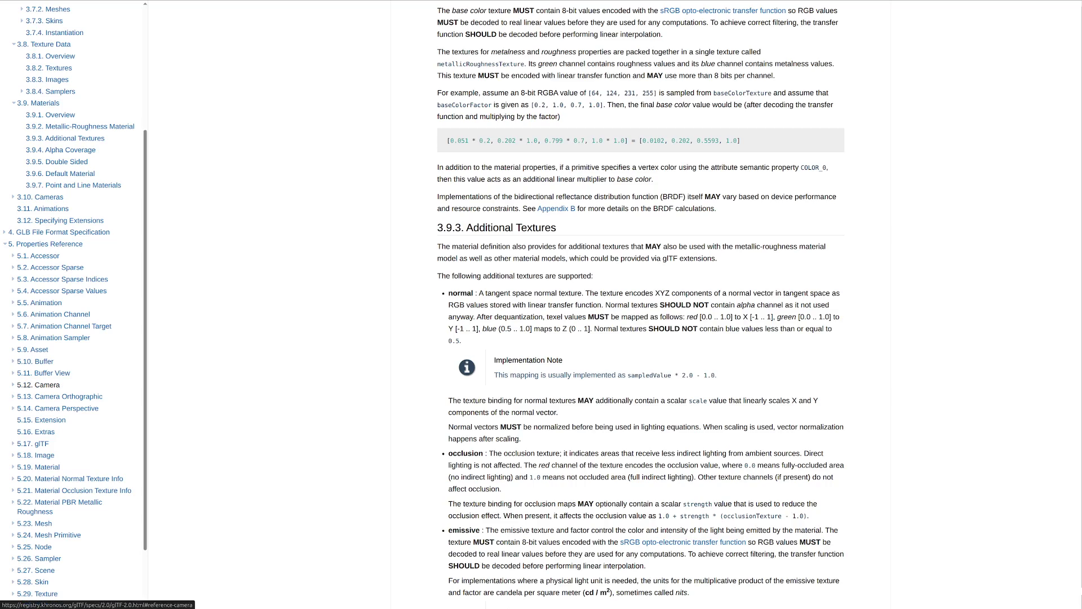
scroll(42, 388, "down", 1)
scroll(43, 387, "down", 1)
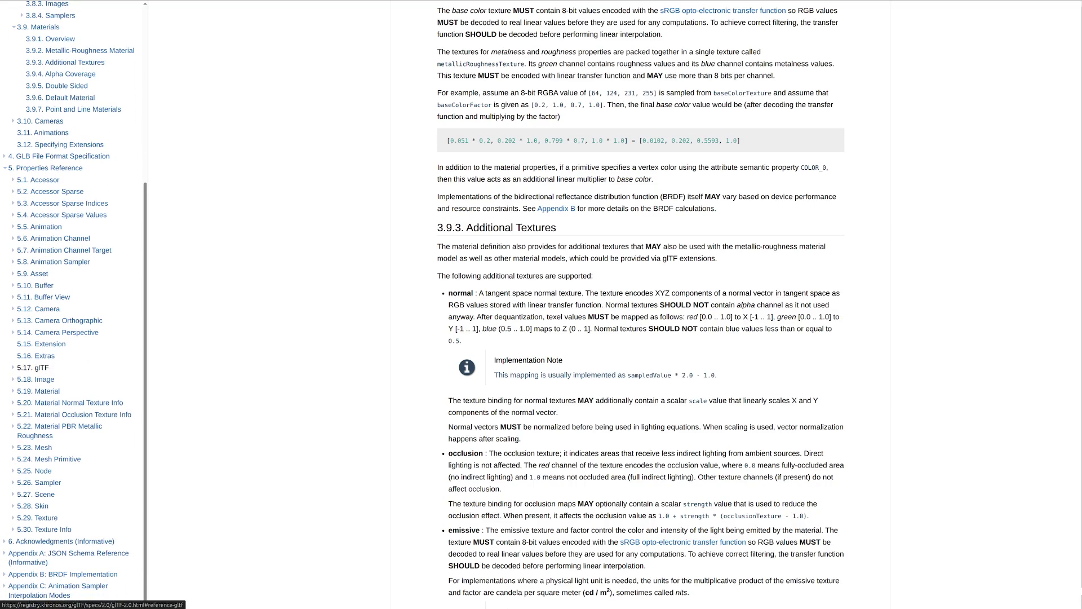
left_click(38, 390)
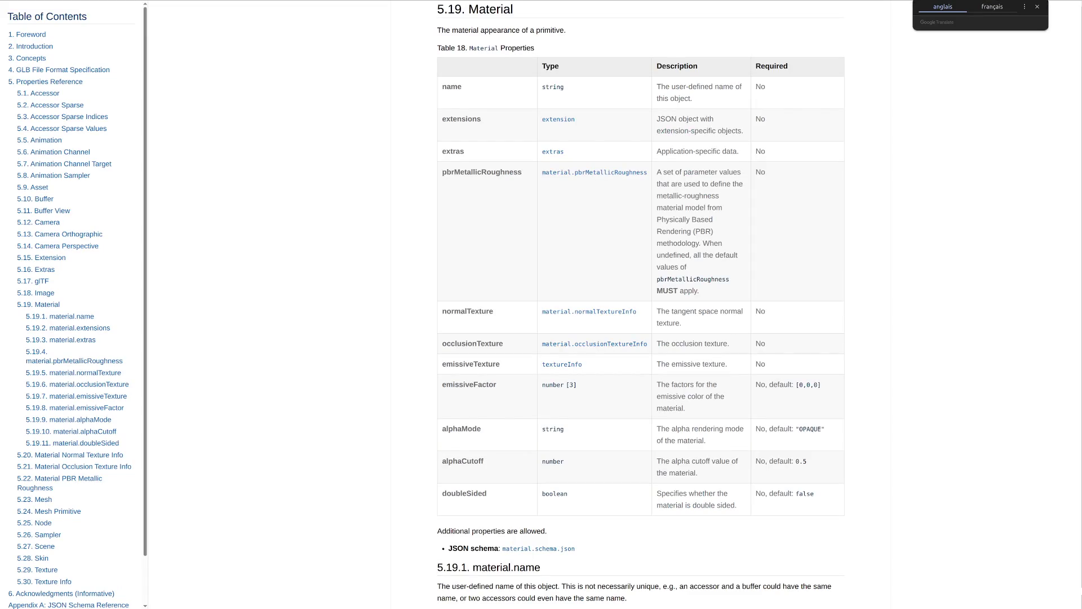
Highlight and deselect the Material table rows, then collapse Properties Reference in the contents.
left_click_drag(441, 85, 484, 494)
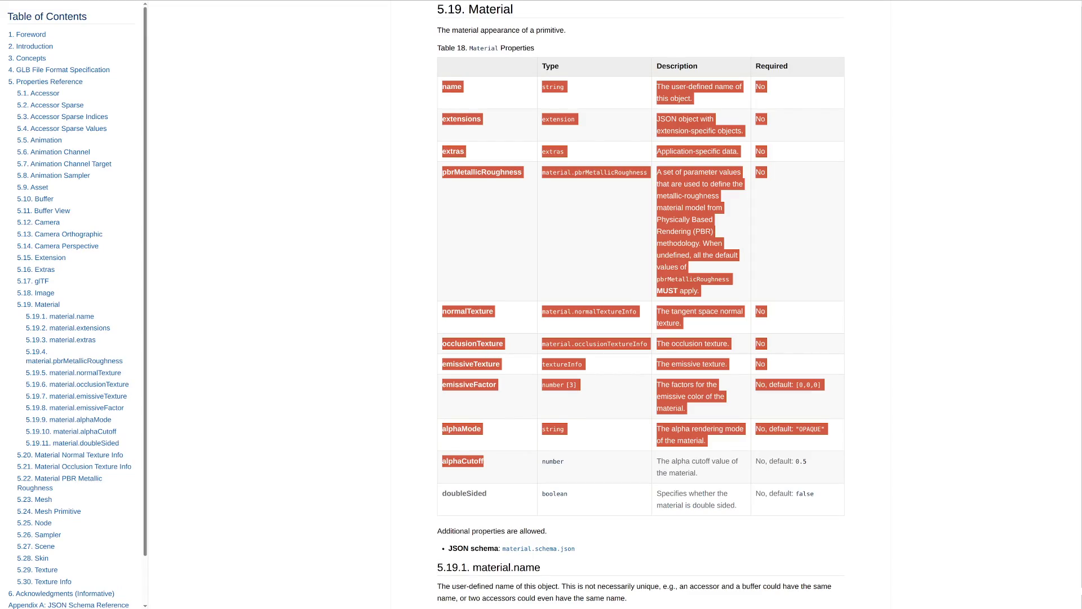
left_click(483, 494)
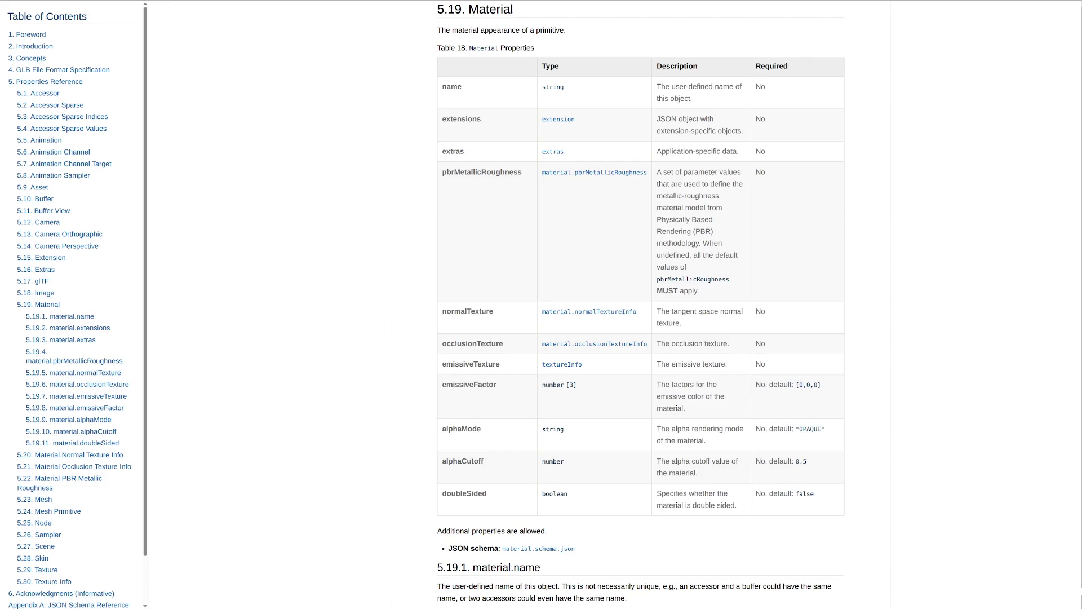
left_click(5, 81)
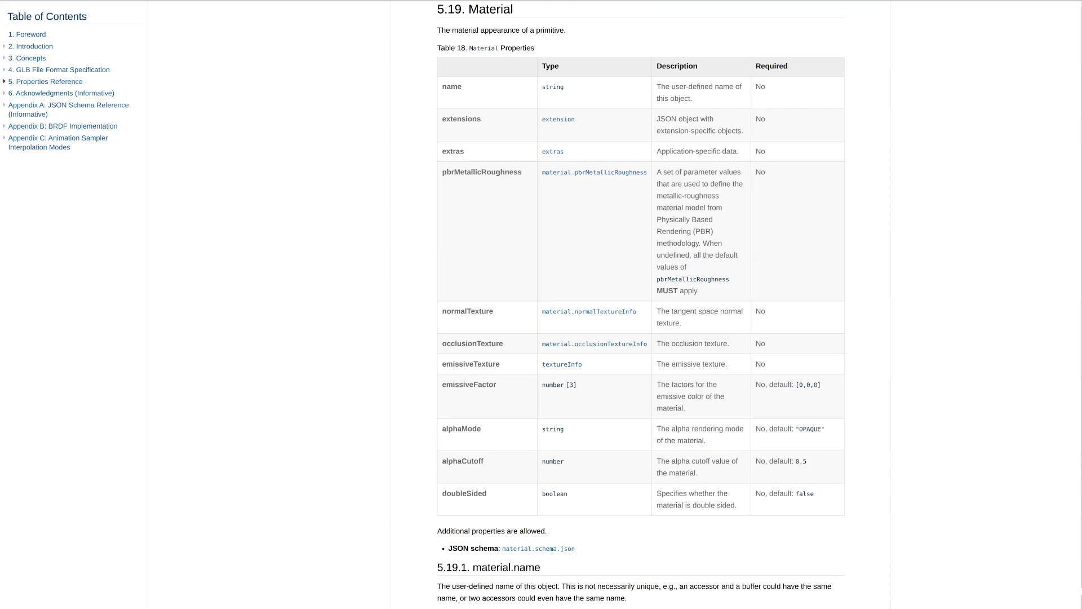
scroll(641, 305, "down", 2)
scroll(641, 304, "down", 4)
scroll(641, 305, "down", 2)
scroll(641, 305, "down", 3)
scroll(641, 305, "down", 2)
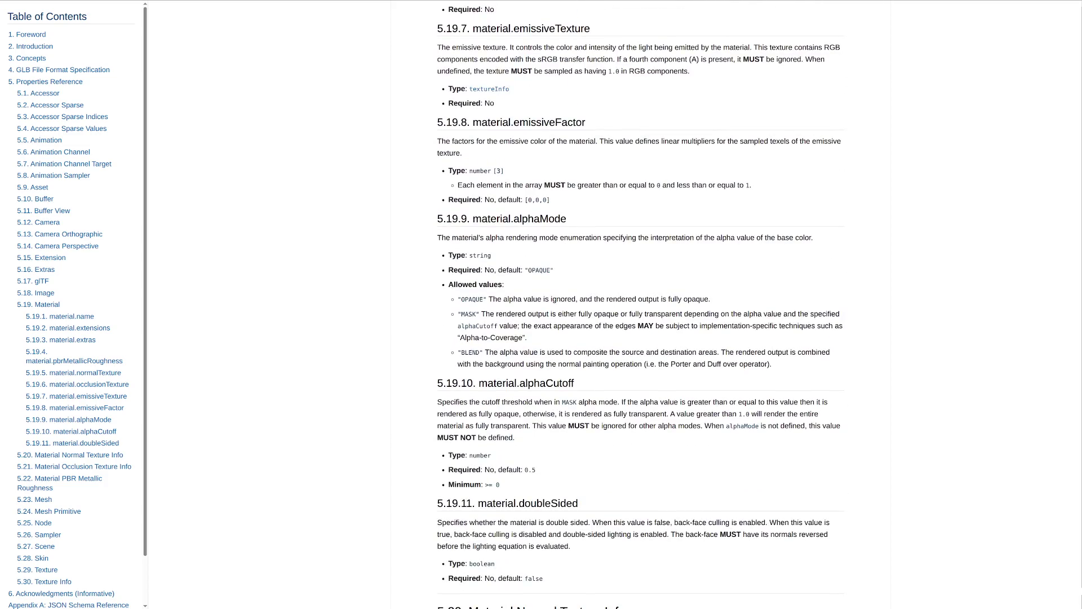
scroll(641, 305, "down", 3)
scroll(641, 305, "down", 2)
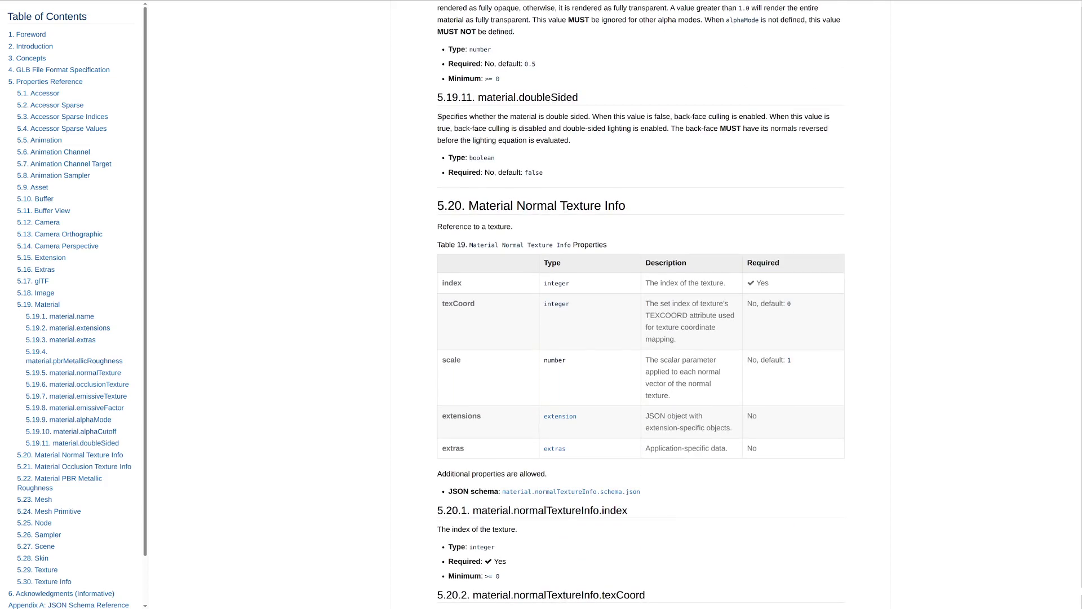
scroll(641, 305, "down", 2)
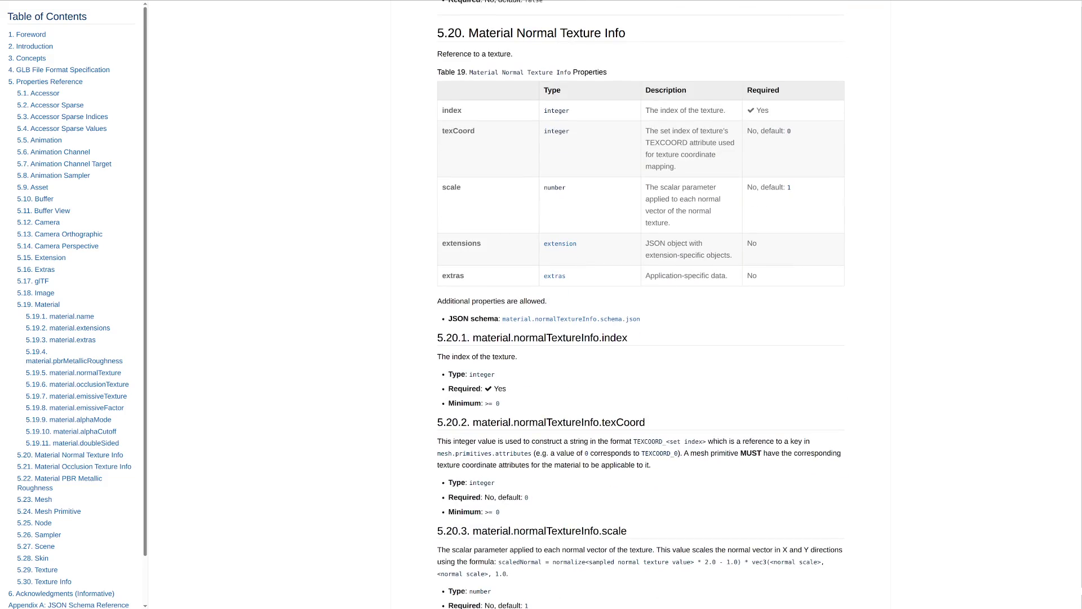
scroll(641, 305, "down", 2)
scroll(642, 304, "down", 3)
scroll(641, 305, "down", 4)
scroll(641, 304, "down", 8)
scroll(641, 304, "down", 4)
scroll(640, 305, "up", 2)
scroll(641, 305, "down", 7)
scroll(641, 304, "down", 5)
scroll(641, 304, "down", 2)
scroll(641, 305, "up", 2)
scroll(641, 305, "up", 5)
scroll(641, 305, "up", 1)
scroll(641, 305, "up", 3)
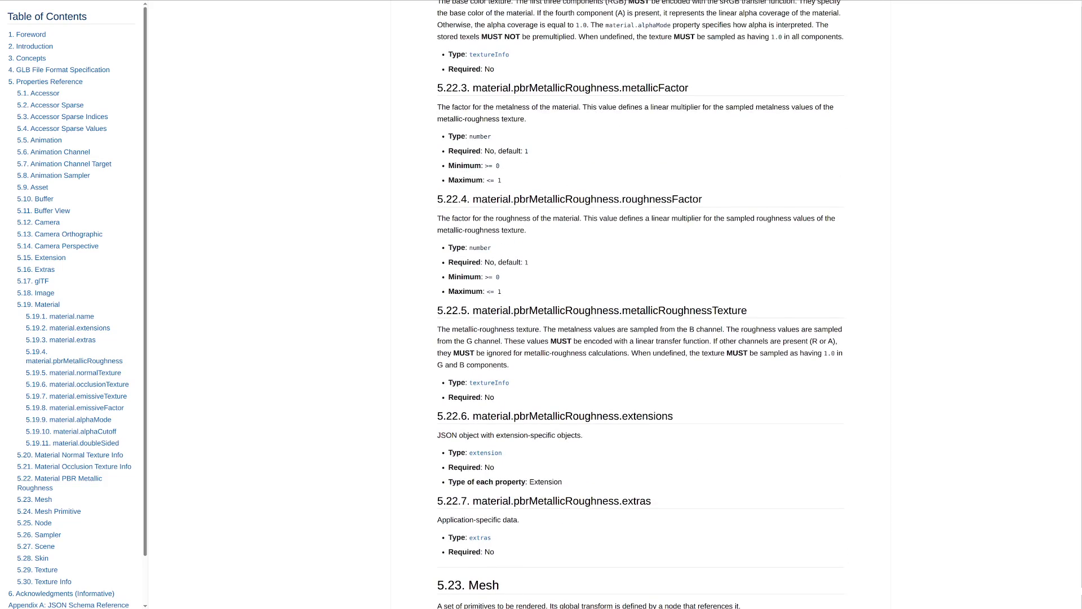
scroll(641, 304, "up", 5)
scroll(642, 305, "up", 5)
scroll(641, 304, "up", 4)
scroll(641, 305, "up", 1)
scroll(641, 305, "up", 3)
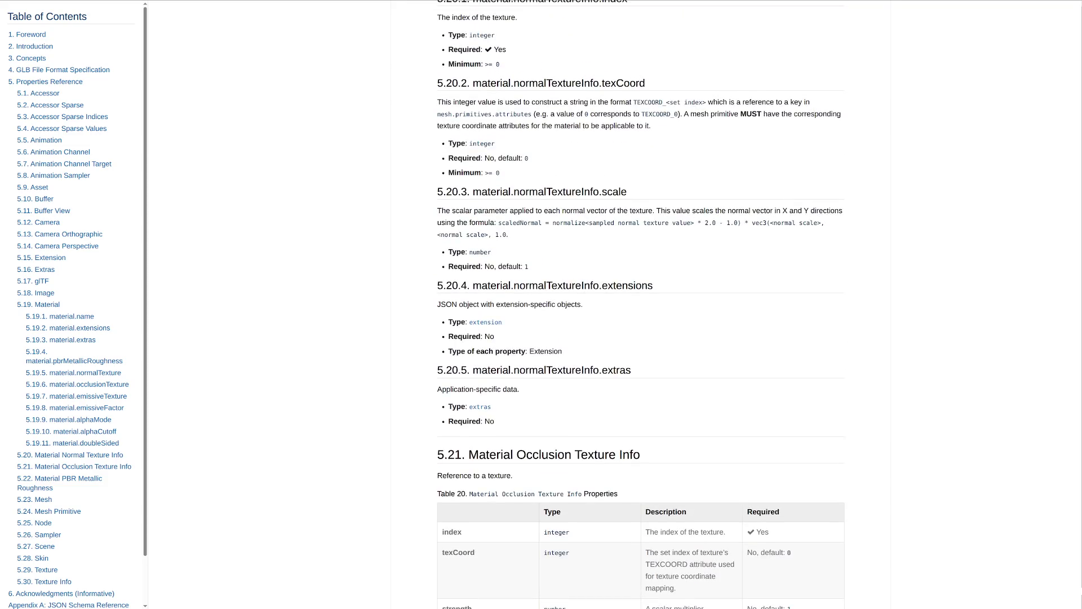
scroll(641, 305, "down", 1)
scroll(641, 305, "down", 2)
scroll(641, 305, "up", 4)
scroll(641, 305, "up", 3)
scroll(641, 305, "up", 2)
scroll(641, 304, "up", 5)
scroll(641, 304, "up", 5)
scroll(640, 304, "up", 3)
scroll(641, 304, "up", 3)
scroll(641, 305, "up", 3)
scroll(641, 305, "down", 3)
scroll(642, 304, "up", 3)
scroll(641, 305, "down", 3)
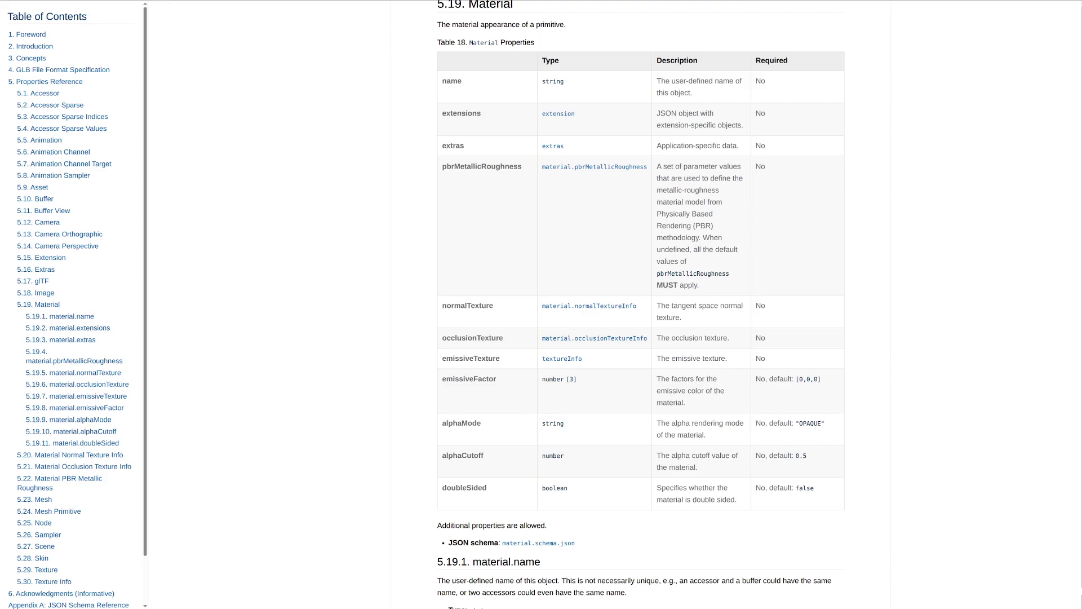
left_click_drag(500, 358, 442, 167)
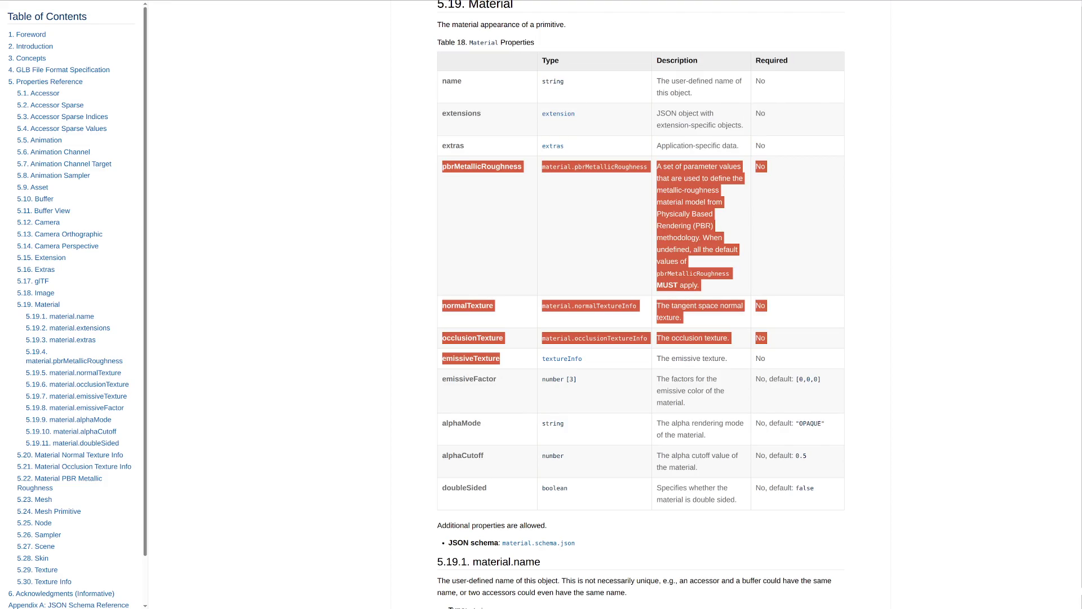
left_click(441, 167)
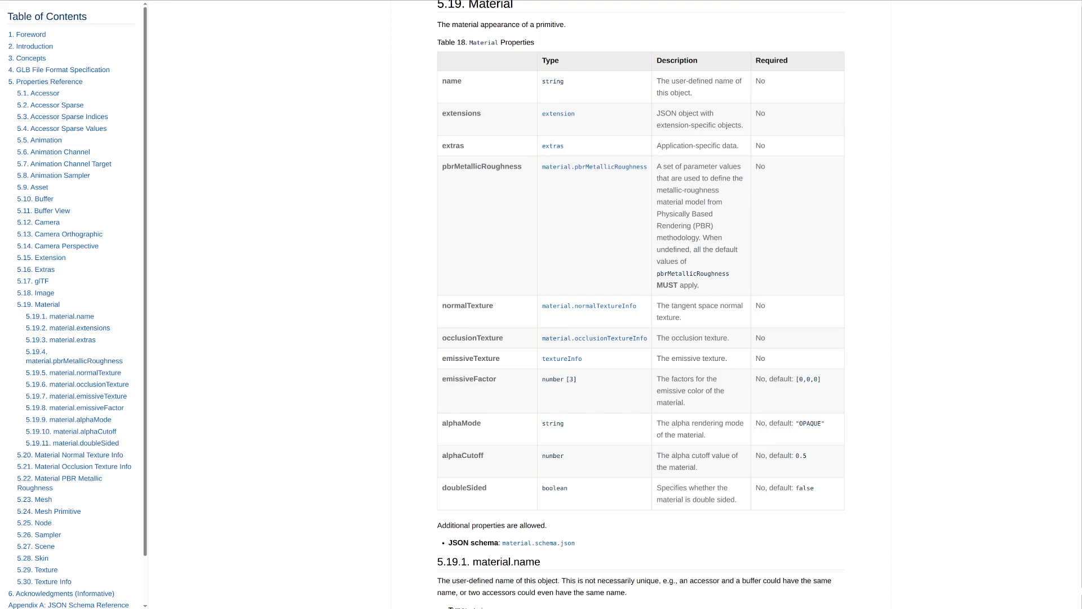
Go back in the browser to the 3.9.2 Metallic-Roughness Material section.
key("alt+Left")
scroll(641, 305, "up", 5)
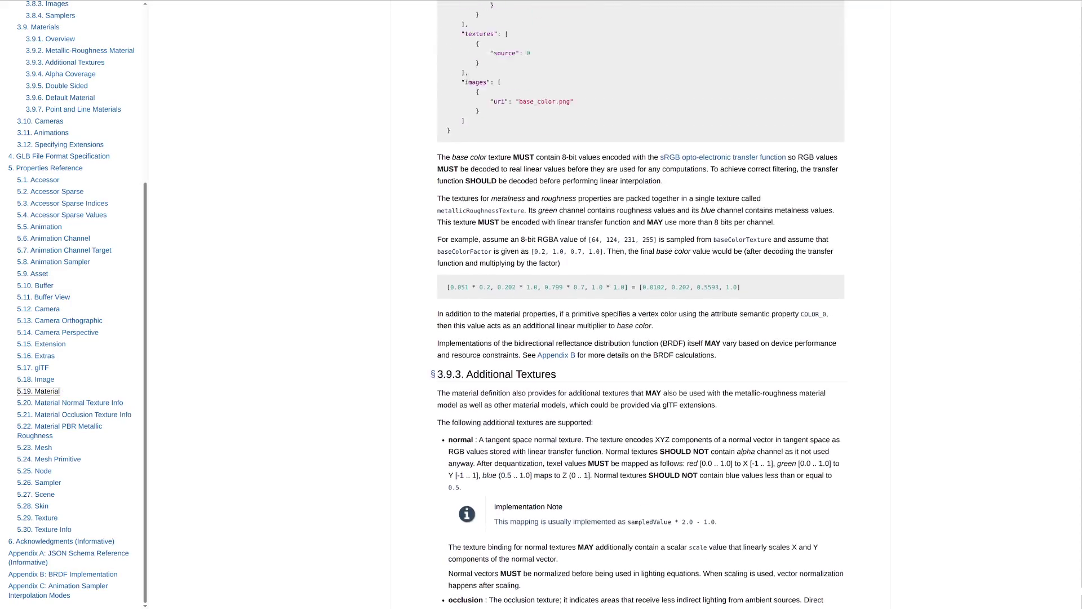
scroll(641, 304, "up", 1)
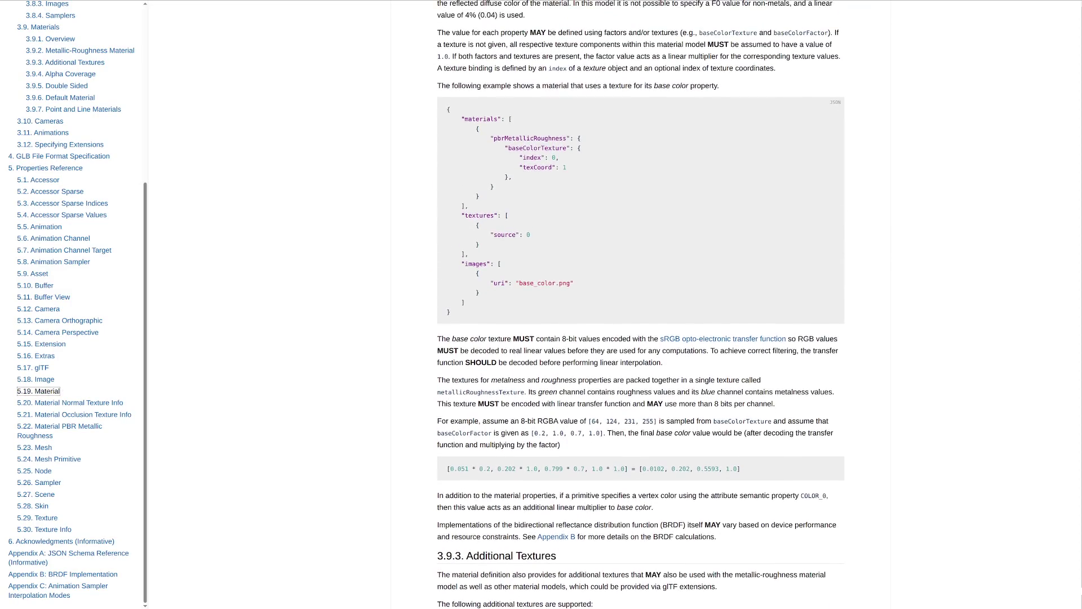
scroll(639, 305, "up", 2)
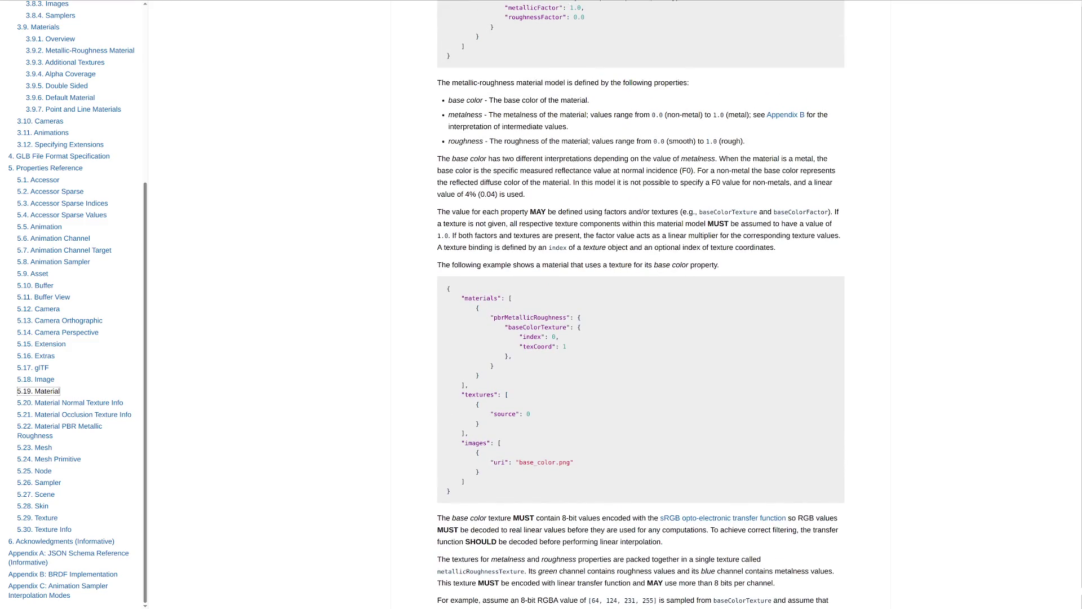
scroll(640, 304, "up", 1)
scroll(640, 305, "up", 1)
scroll(641, 305, "up", 2)
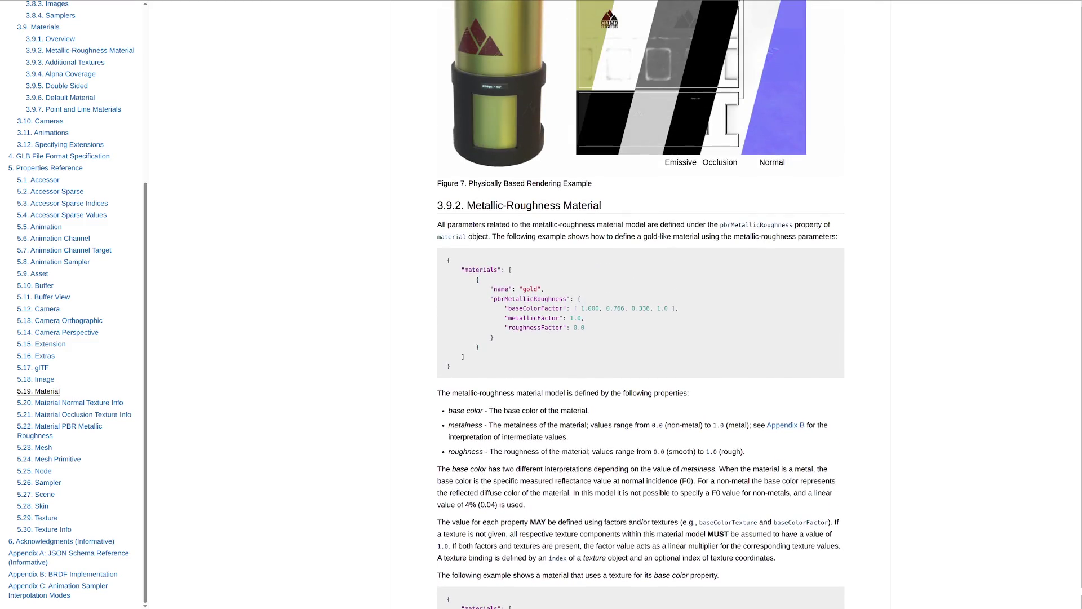
scroll(640, 304, "down", 2)
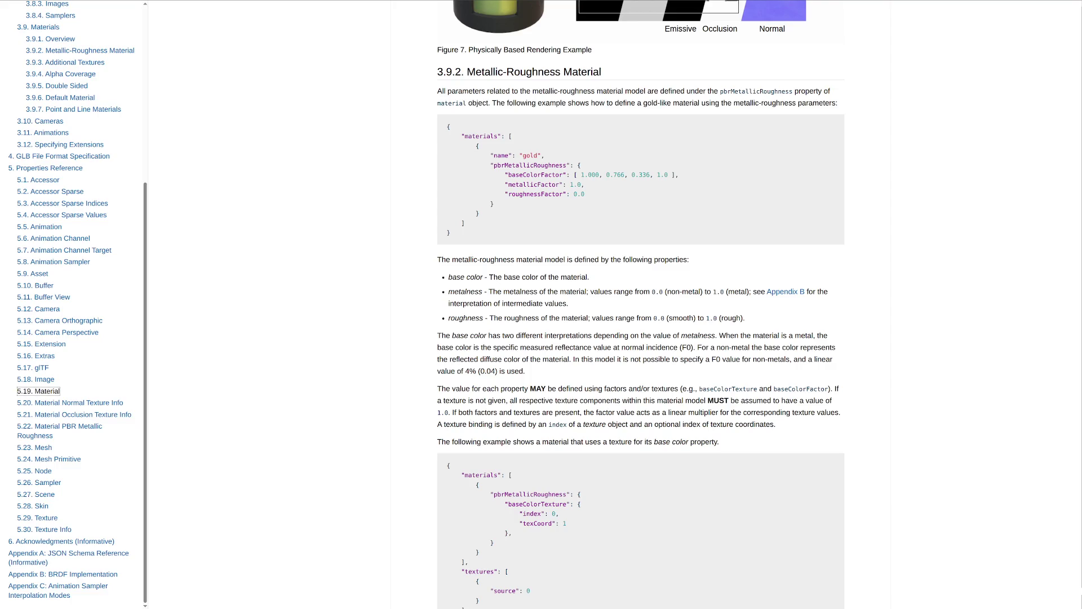
scroll(640, 305, "down", 1)
scroll(640, 304, "down", 1)
scroll(641, 304, "down", 2)
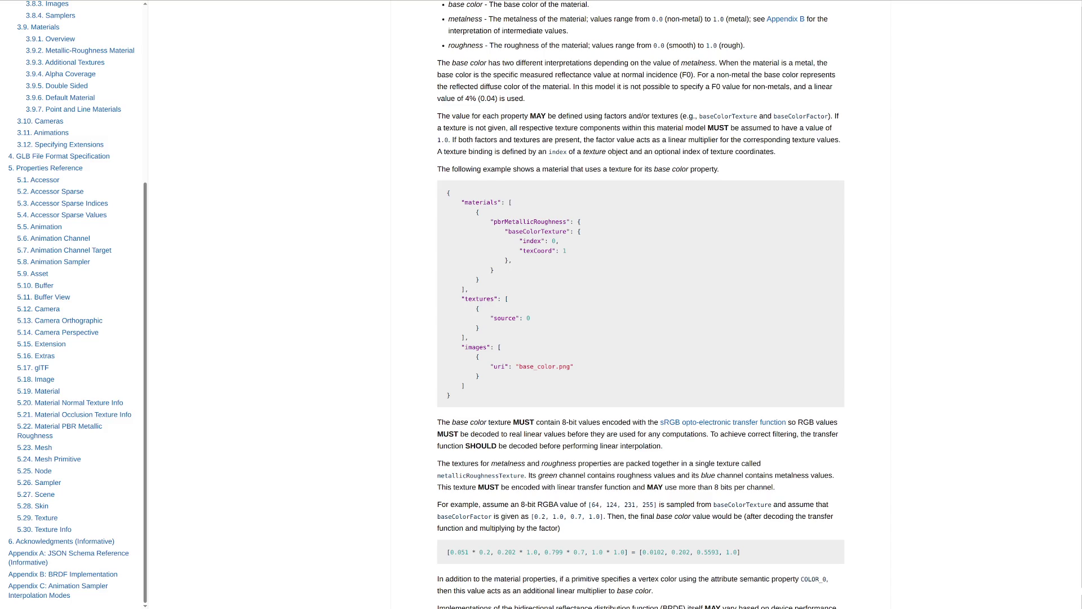
double_click(547, 476)
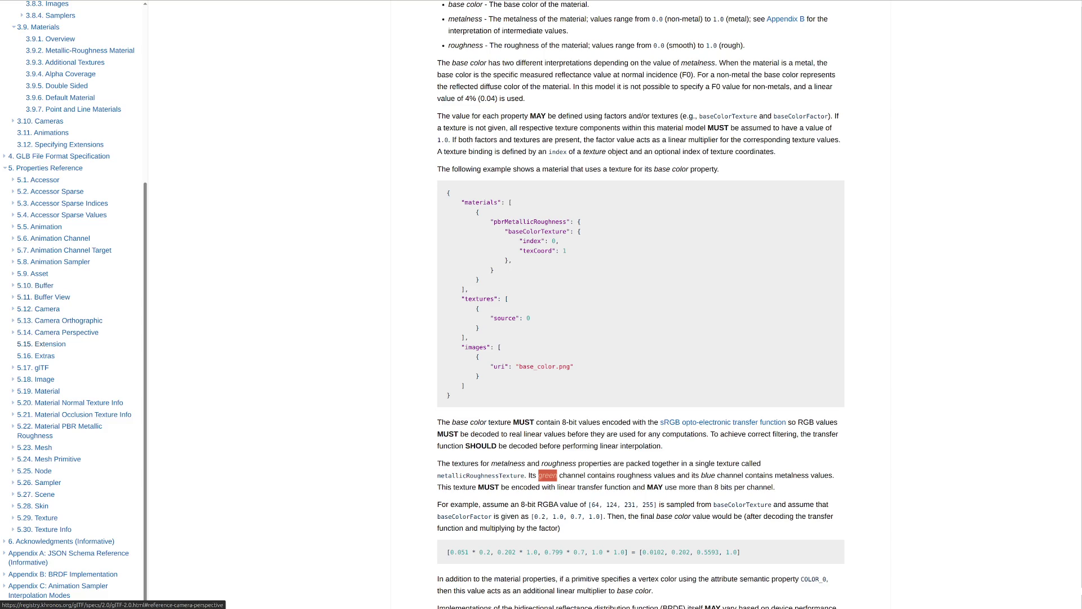
Jump to the 5.19 Material reference section with its Table 18 properties.
left_click(46, 391)
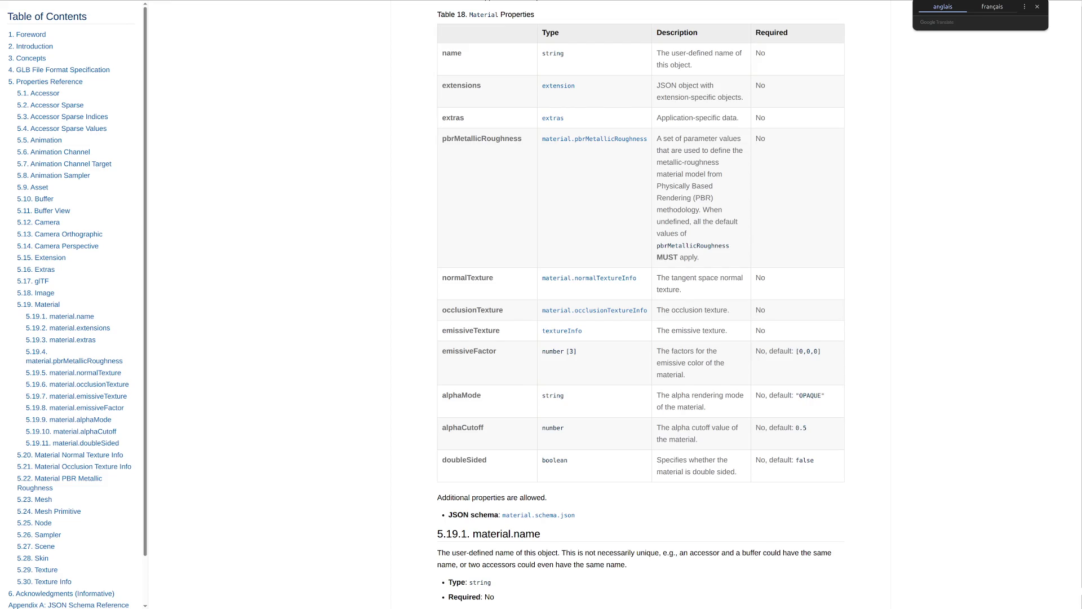
left_click(50, 257)
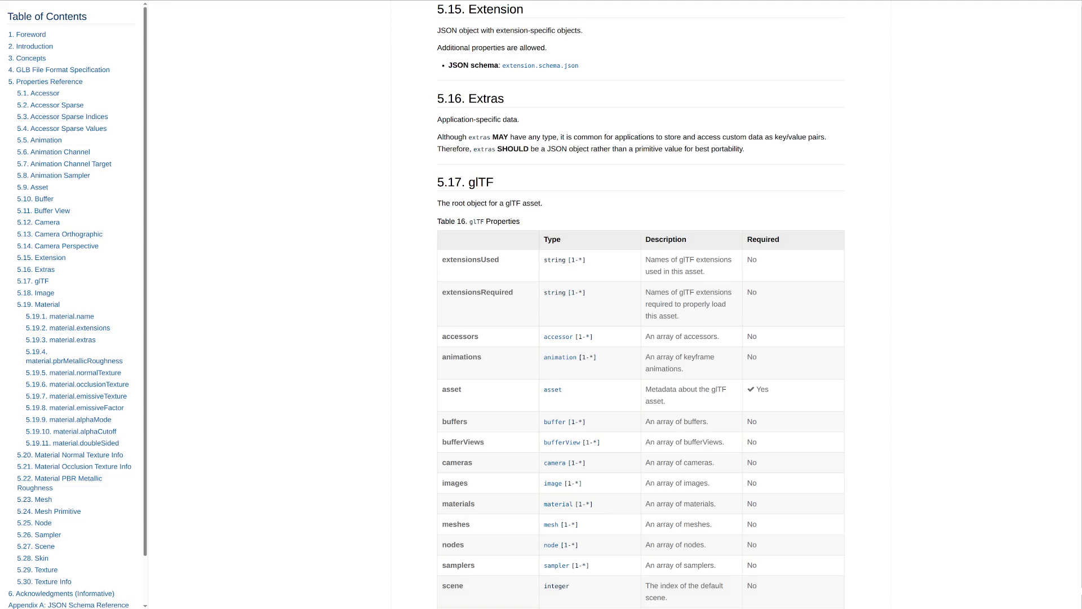
left_click(541, 65)
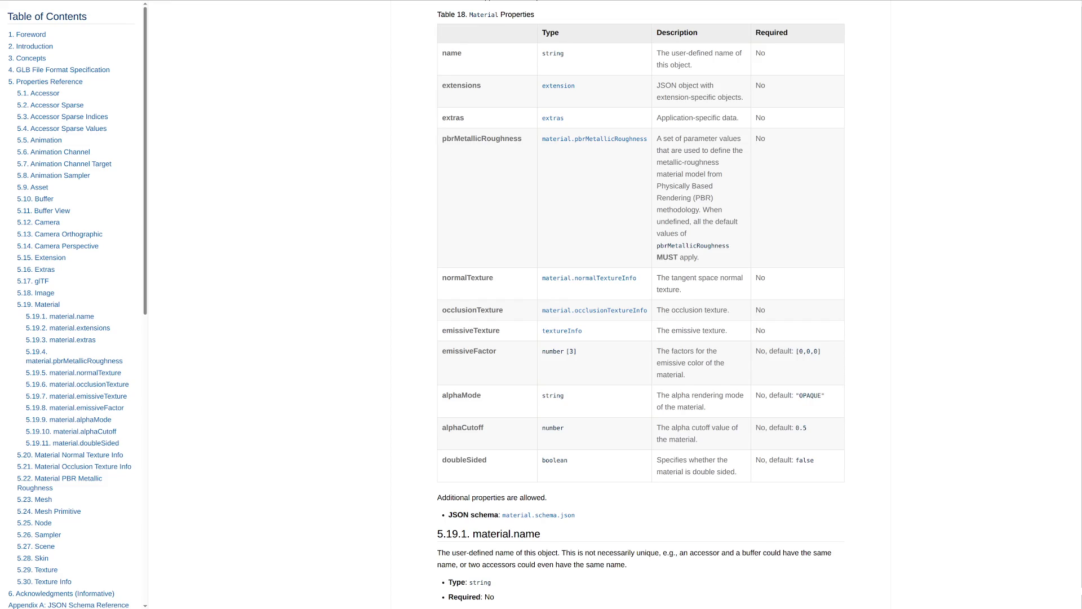
left_click(595, 137)
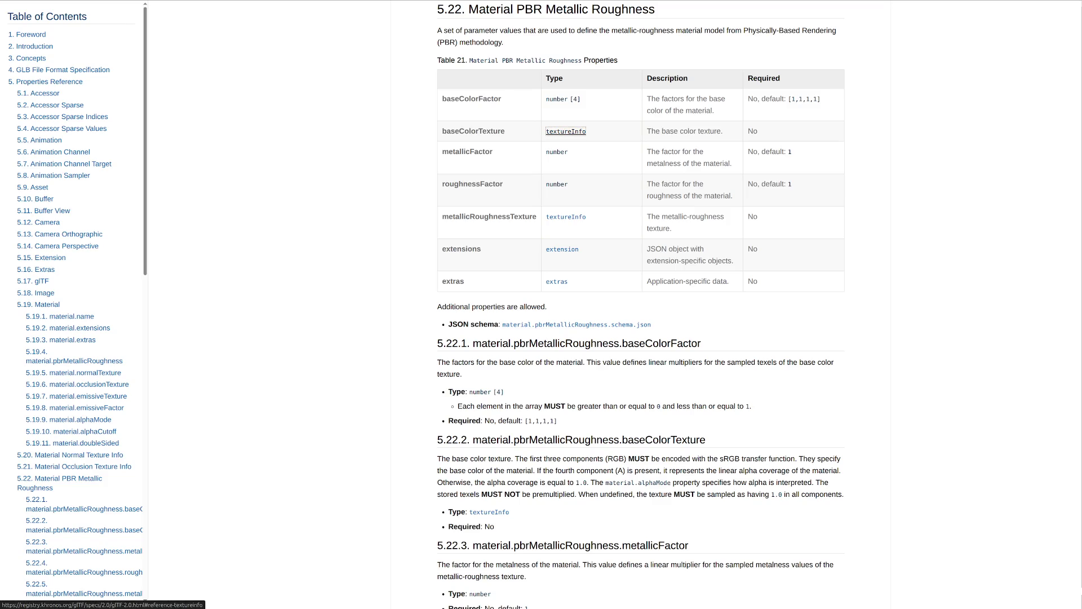
Follow the textureInfo link beside baseColorTexture to section 5.30 Texture Info.
left_click(566, 131)
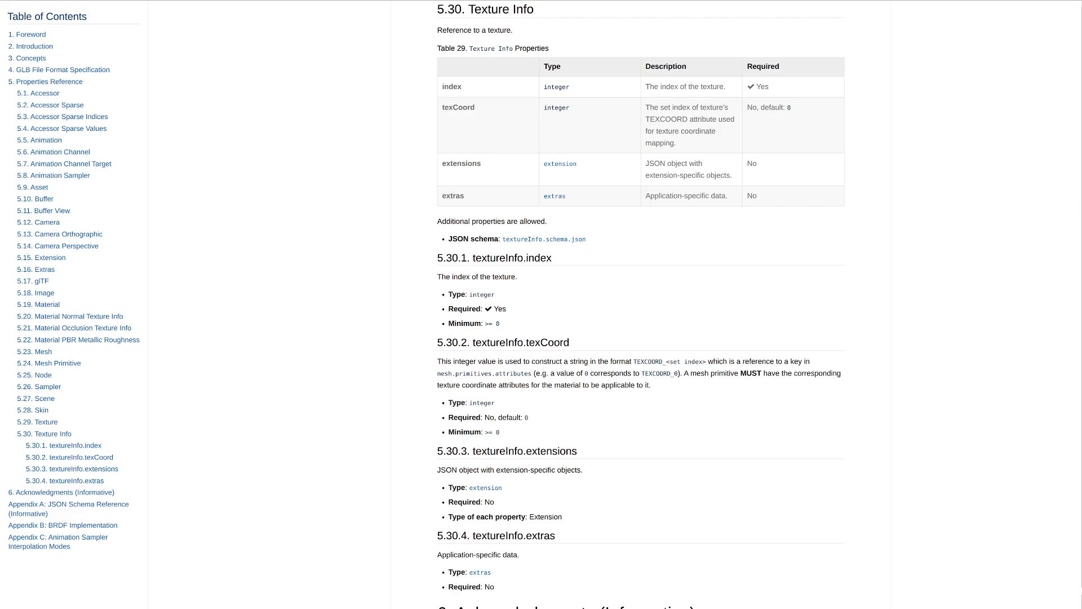
Go back in the browser to section 5.22 Material PBR Metallic Roughness and Table 21.
key("alt+Left")
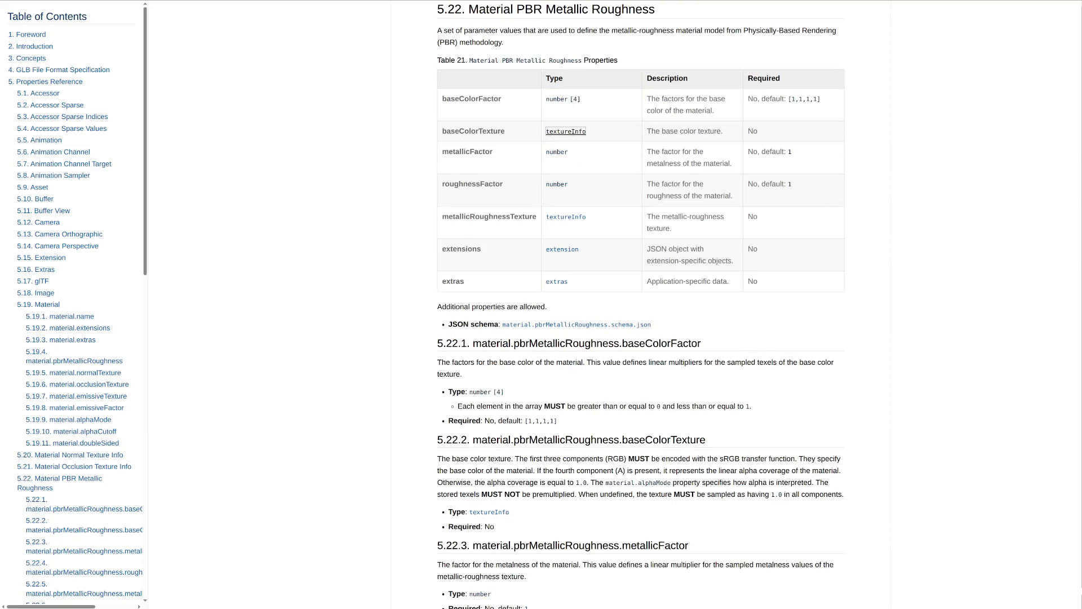
key("Return")
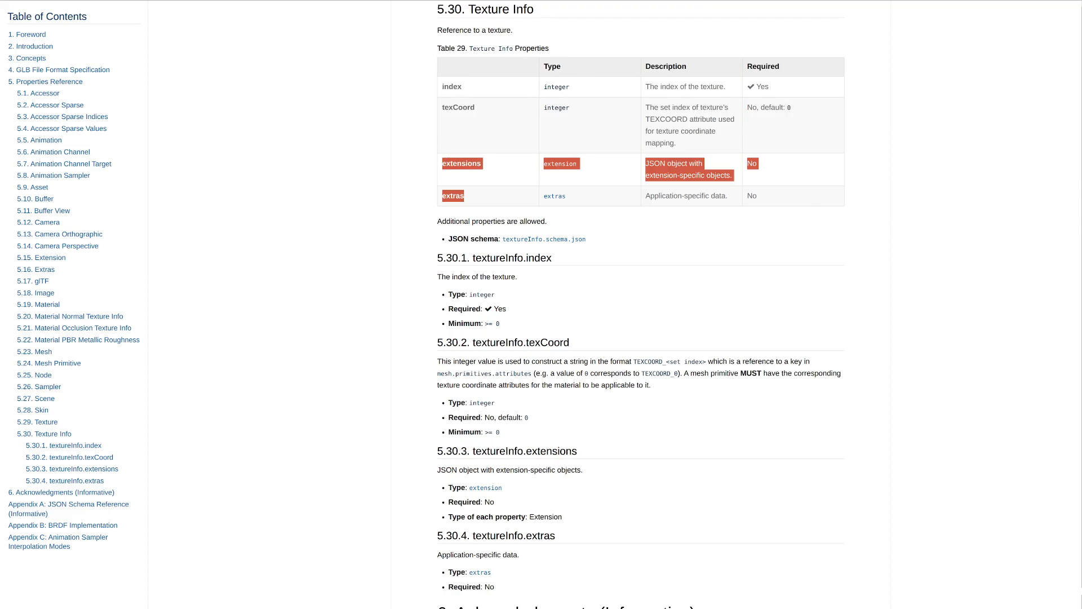
key("alt+Left")
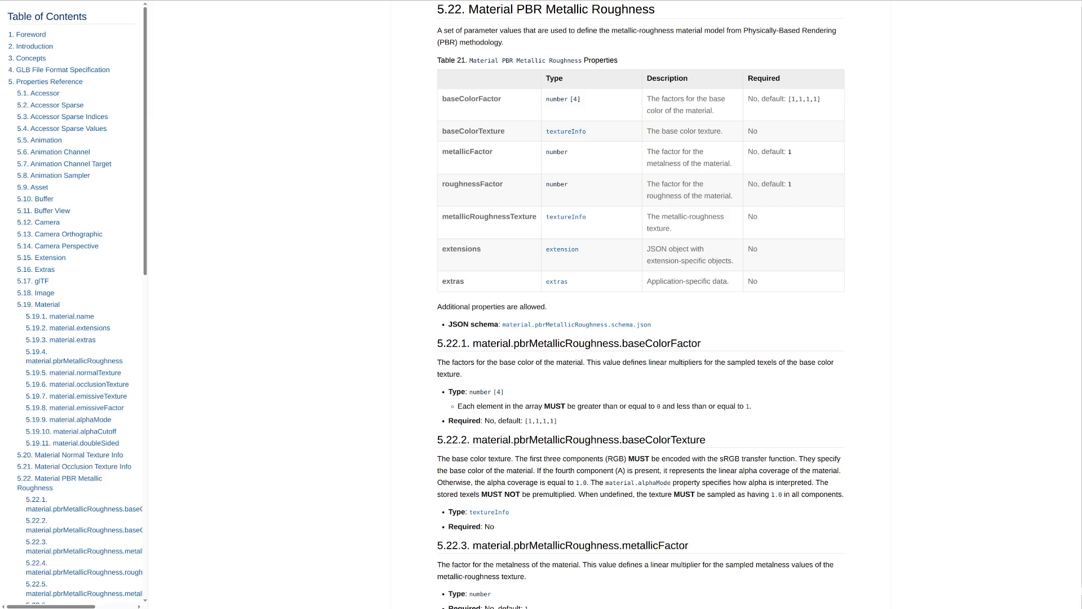
key("Return")
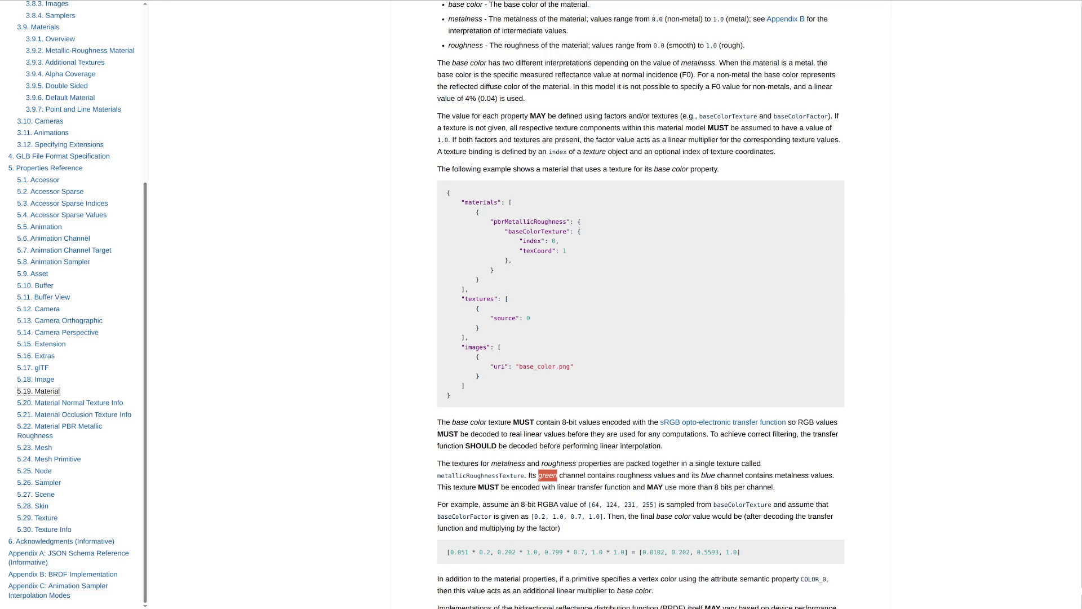
scroll(641, 305, "down", 3)
scroll(640, 305, "down", 3)
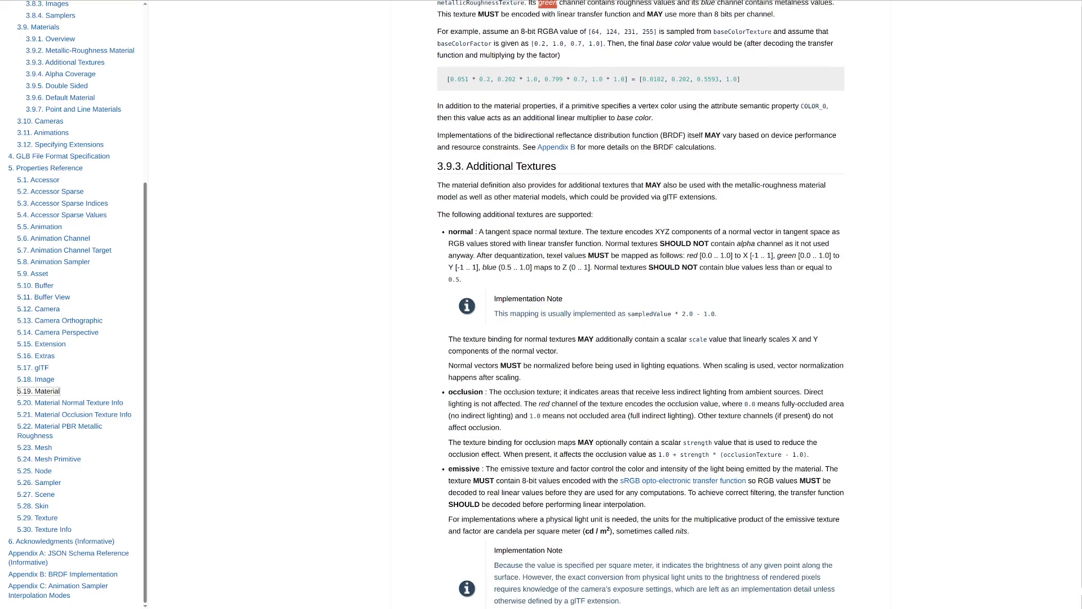
scroll(640, 305, "down", 1)
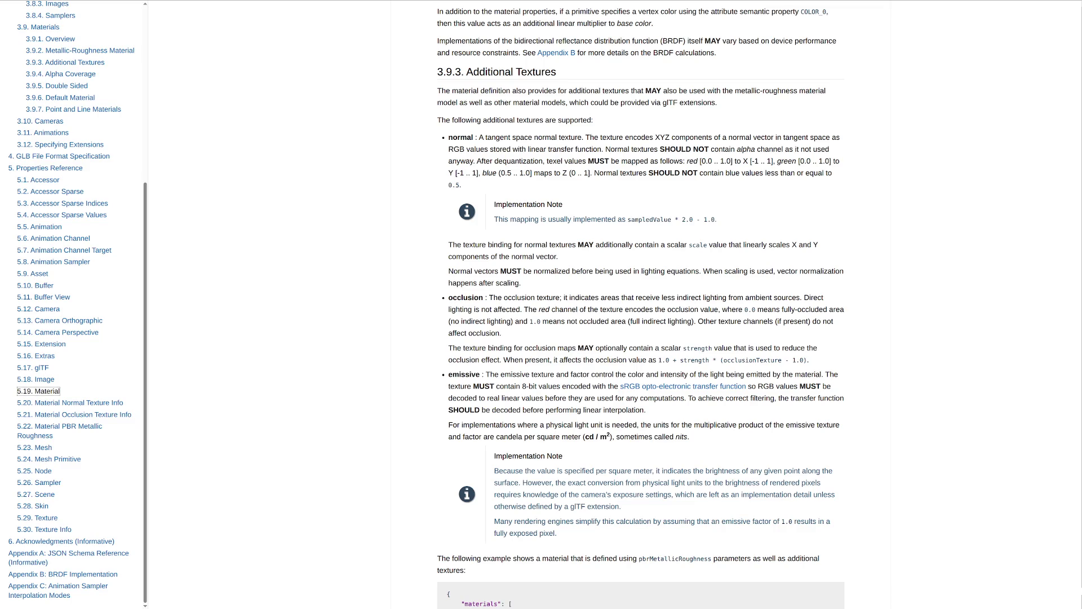
scroll(641, 304, "down", 1)
scroll(641, 305, "down", 2)
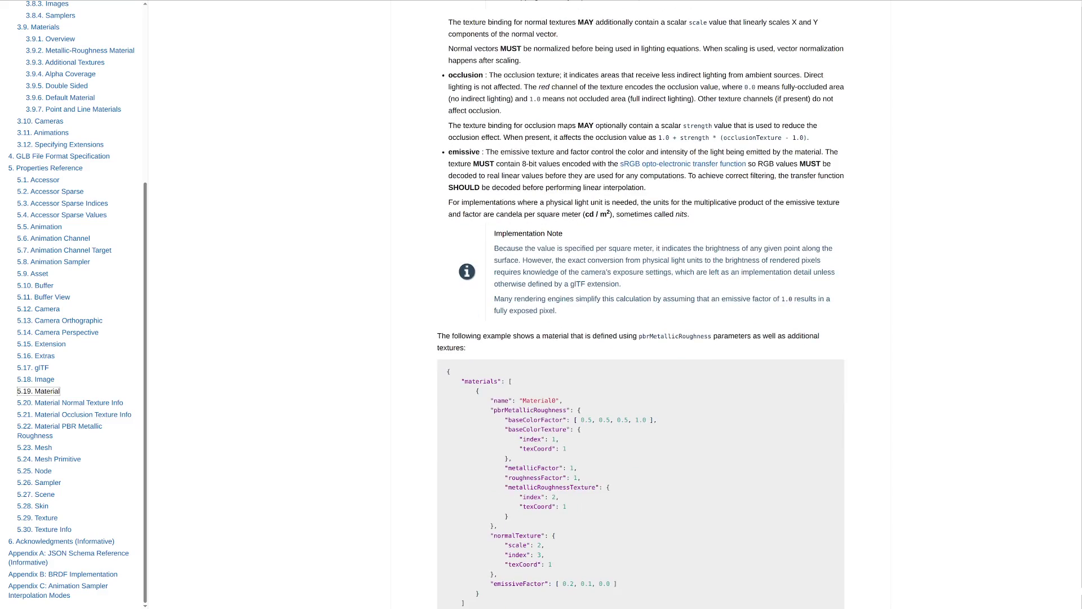
scroll(642, 305, "down", 3)
scroll(49, 423, "up", 1)
scroll(49, 422, "up", 4)
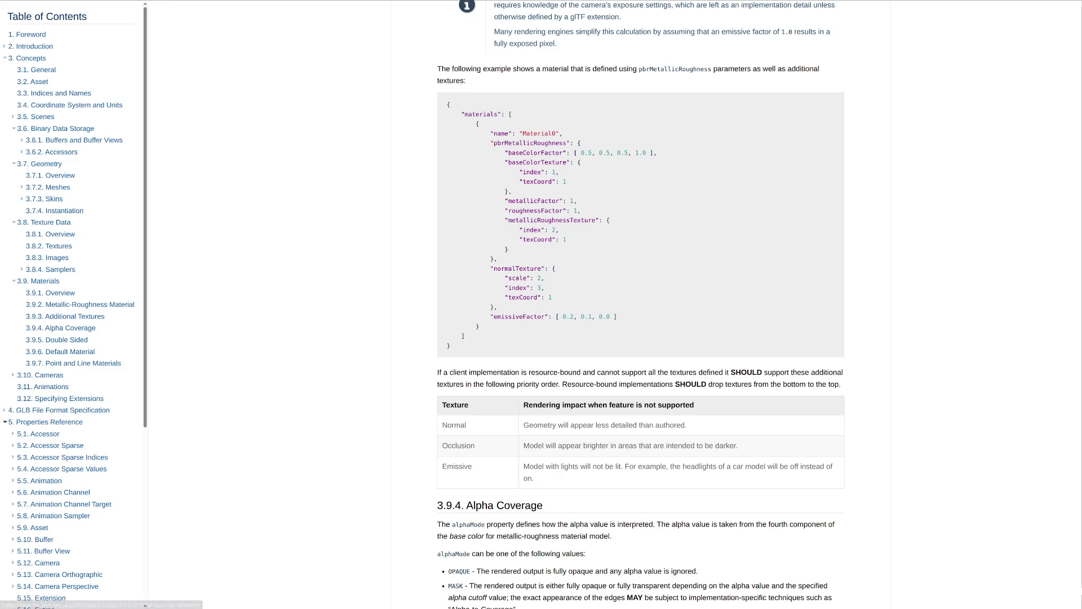
Collapse the 5. Properties Reference entry in the sidebar contents.
left_click(4, 421)
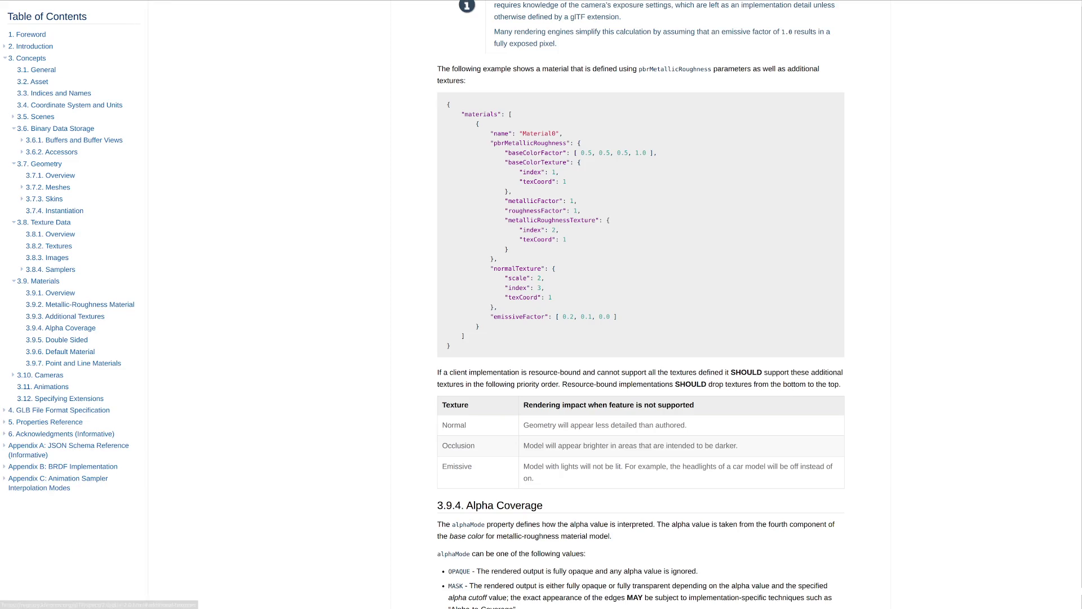
scroll(641, 304, "down", 2)
scroll(641, 304, "down", 2)
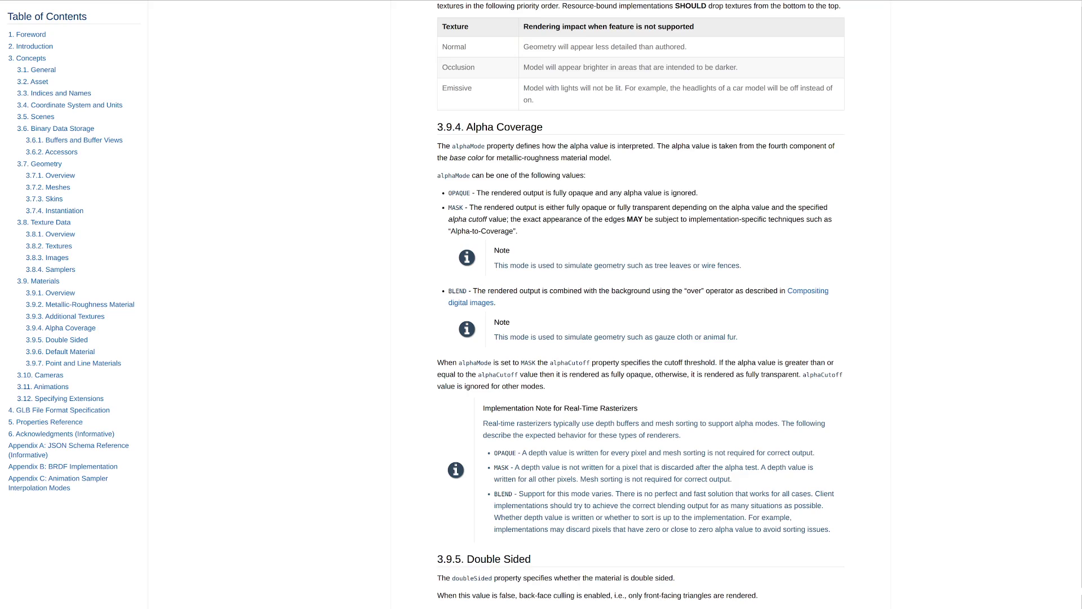
scroll(641, 304, "up", 6)
scroll(641, 305, "down", 1)
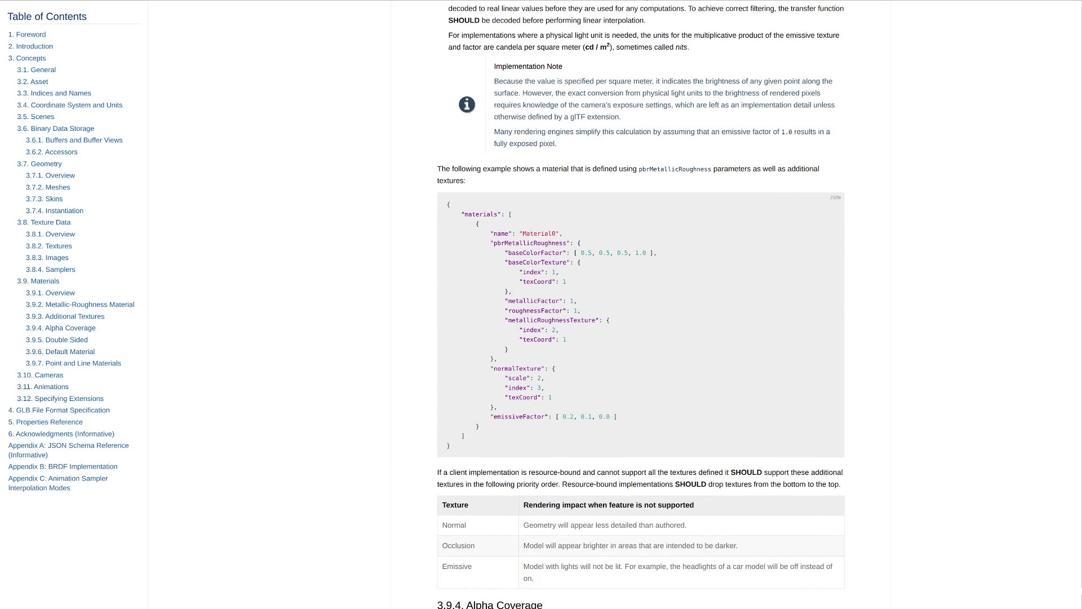
scroll(641, 305, "up", 3)
scroll(641, 305, "up", 1)
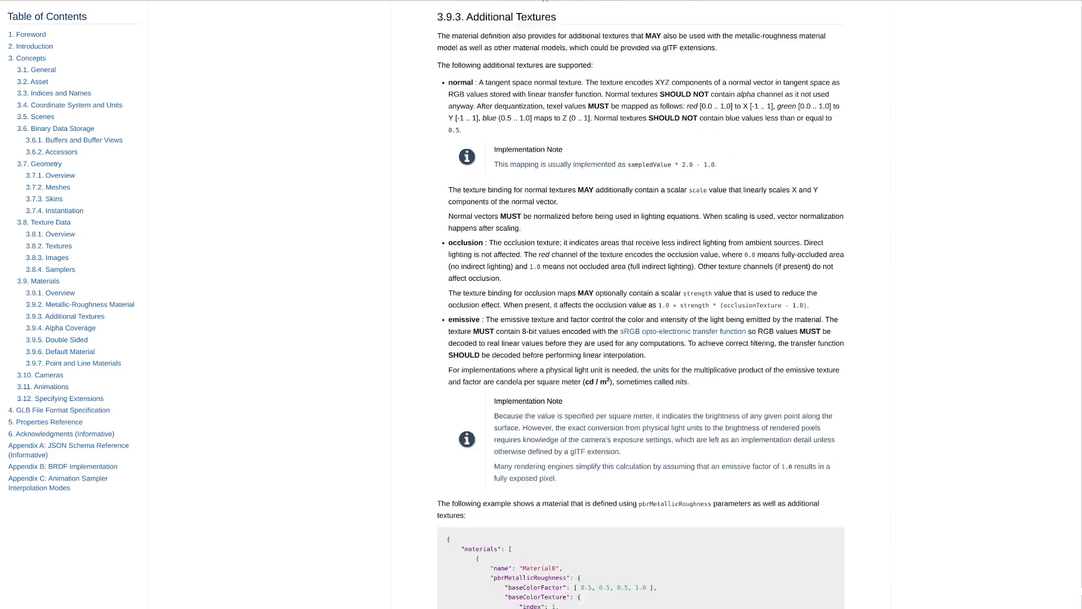
scroll(641, 305, "up", 4)
scroll(641, 304, "up", 5)
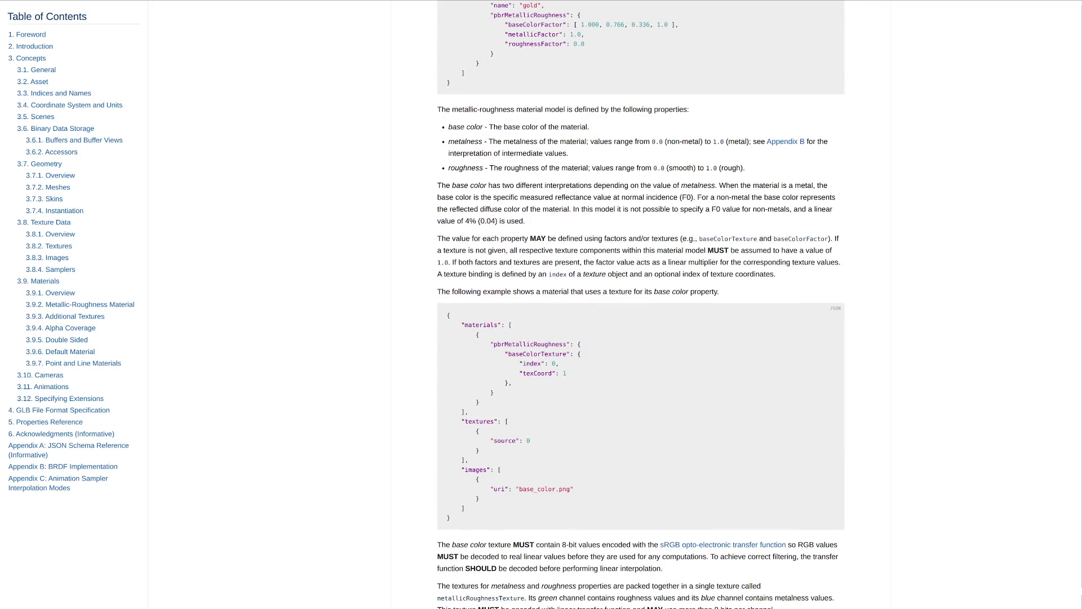
scroll(641, 305, "up", 4)
scroll(642, 305, "up", 1)
scroll(641, 305, "up", 6)
scroll(641, 305, "up", 2)
scroll(640, 305, "down", 1)
scroll(641, 305, "down", 2)
scroll(641, 304, "down", 5)
scroll(641, 304, "down", 5)
scroll(641, 304, "down", 4)
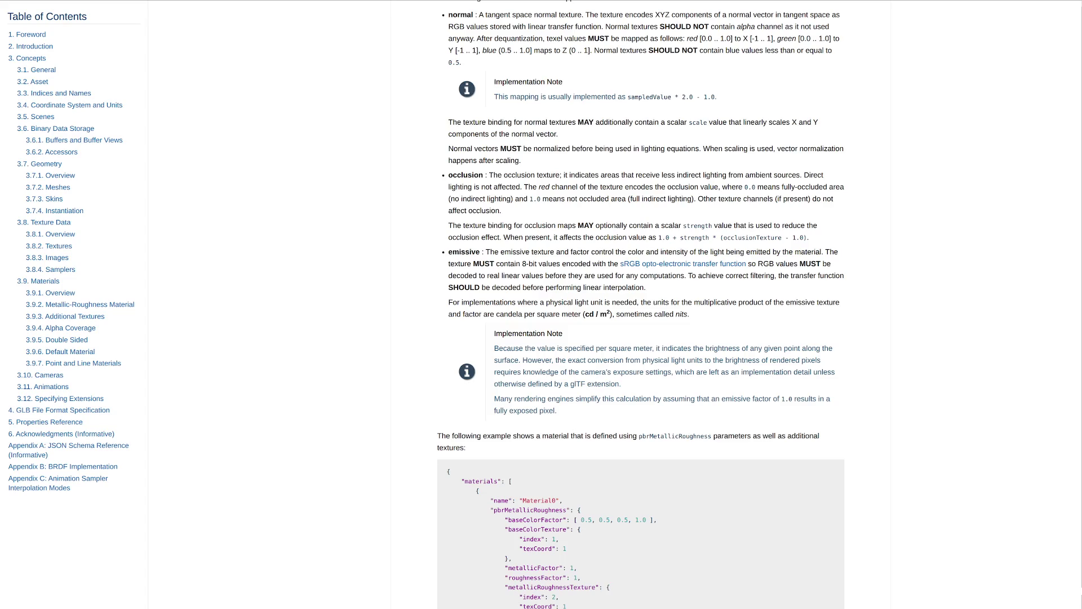
scroll(641, 305, "down", 3)
scroll(641, 305, "down", 4)
scroll(641, 305, "down", 3)
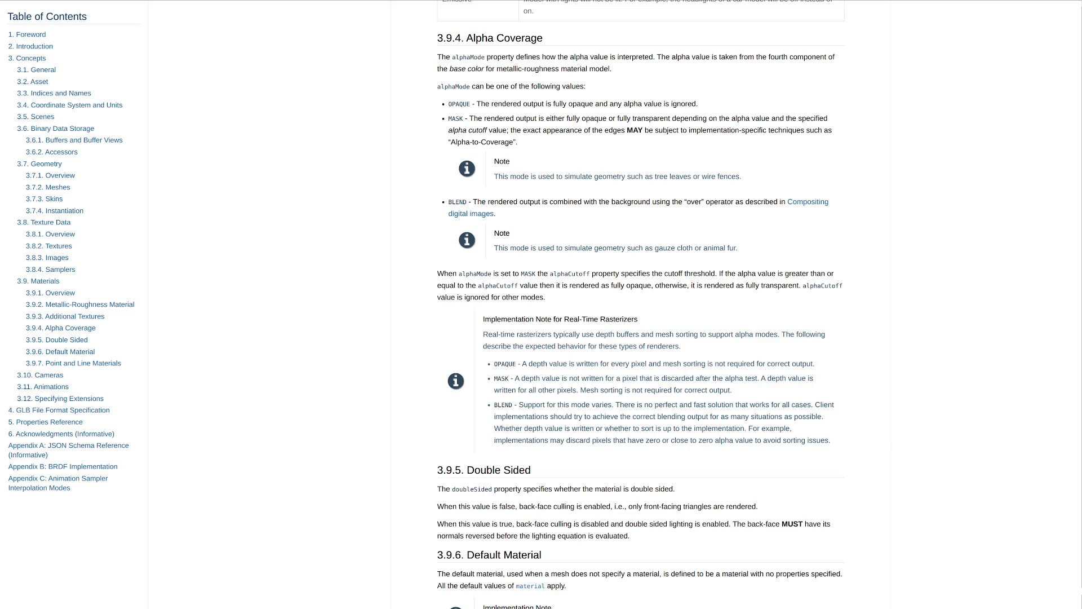
scroll(640, 305, "up", 10)
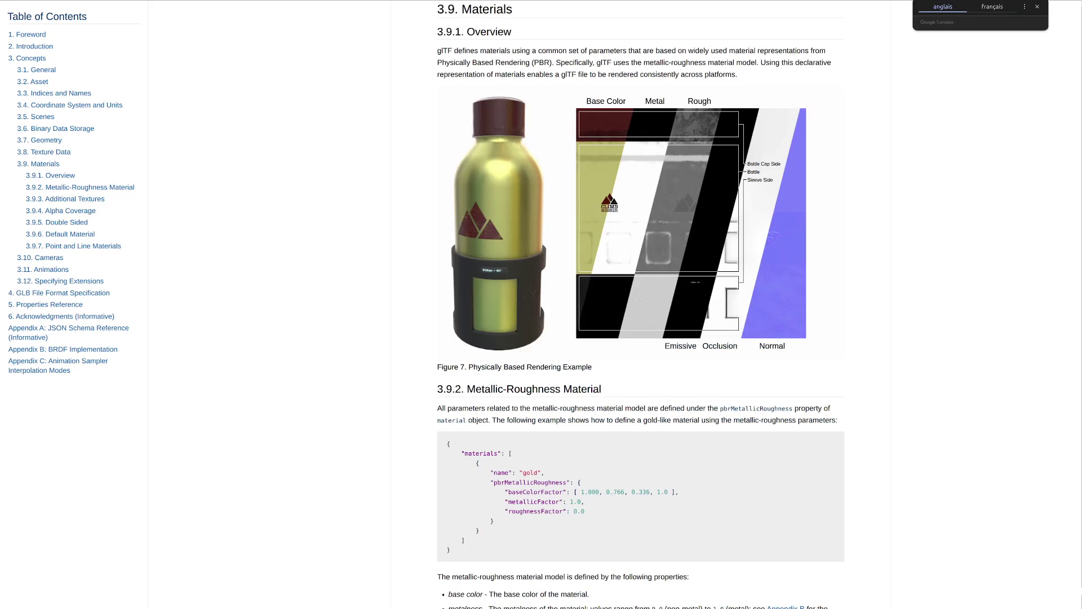
Start a page search from the 3.9 Materials overview.
key("ctrl+f")
type("cutoff")
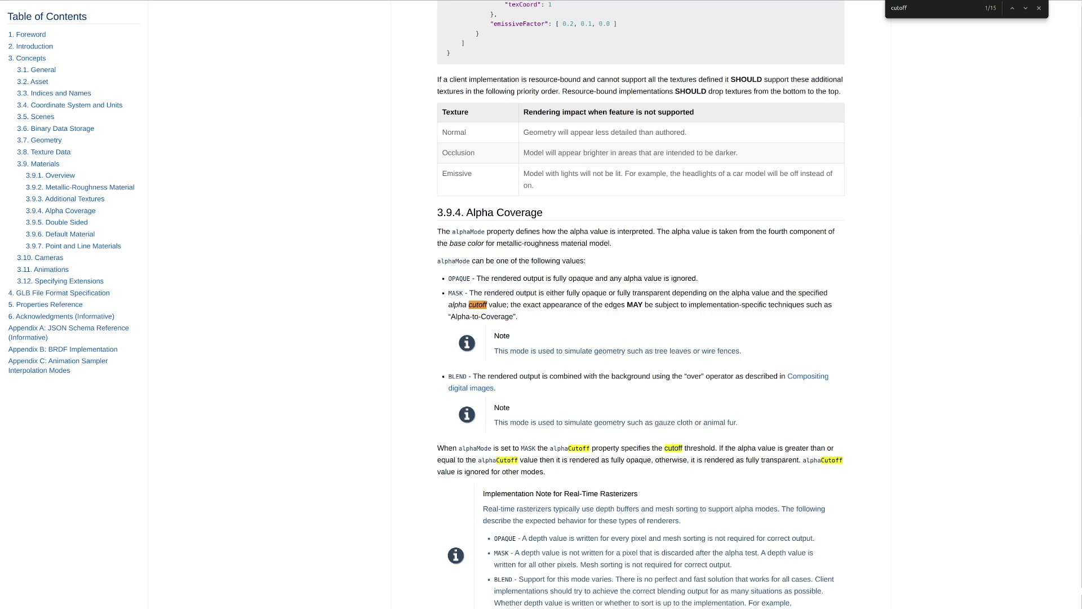
Advance the 'cutoff' search to its second match, alphaCutoff in 3.9.4 Alpha Coverage.
key("Return")
scroll(640, 304, "down", 2)
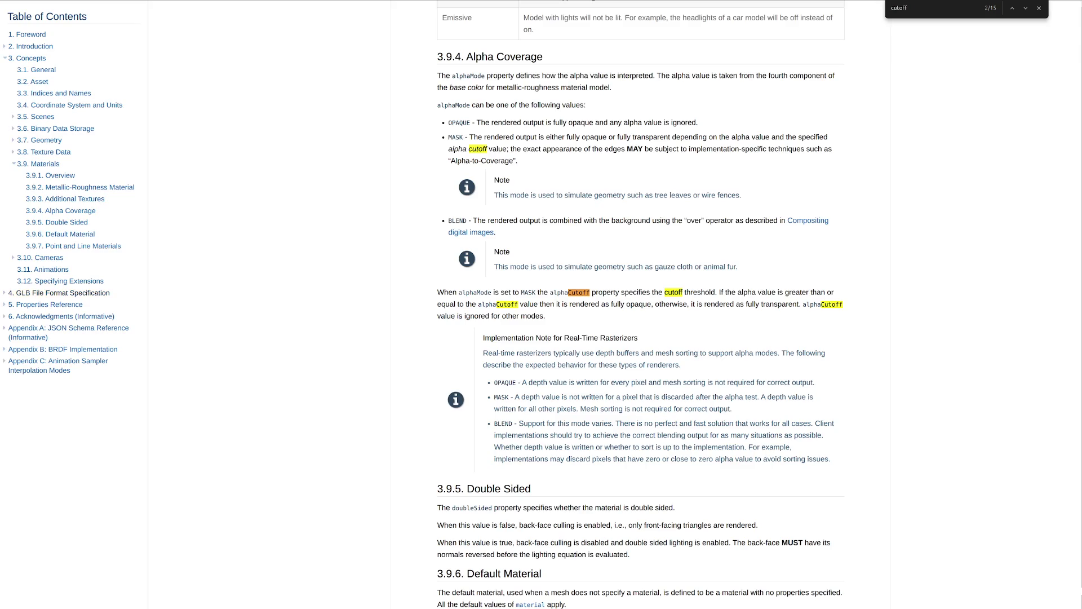
Expand 5. Properties Reference in the contents and jump to section 5.19 Material.
left_click(5, 304)
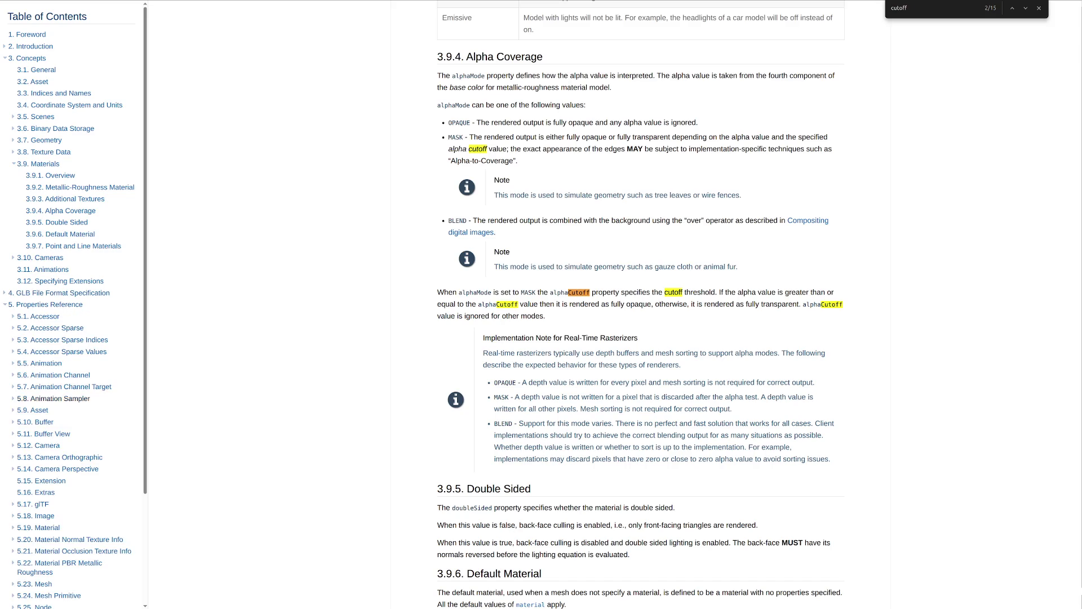
scroll(51, 433, "down", 2)
scroll(42, 423, "down", 1)
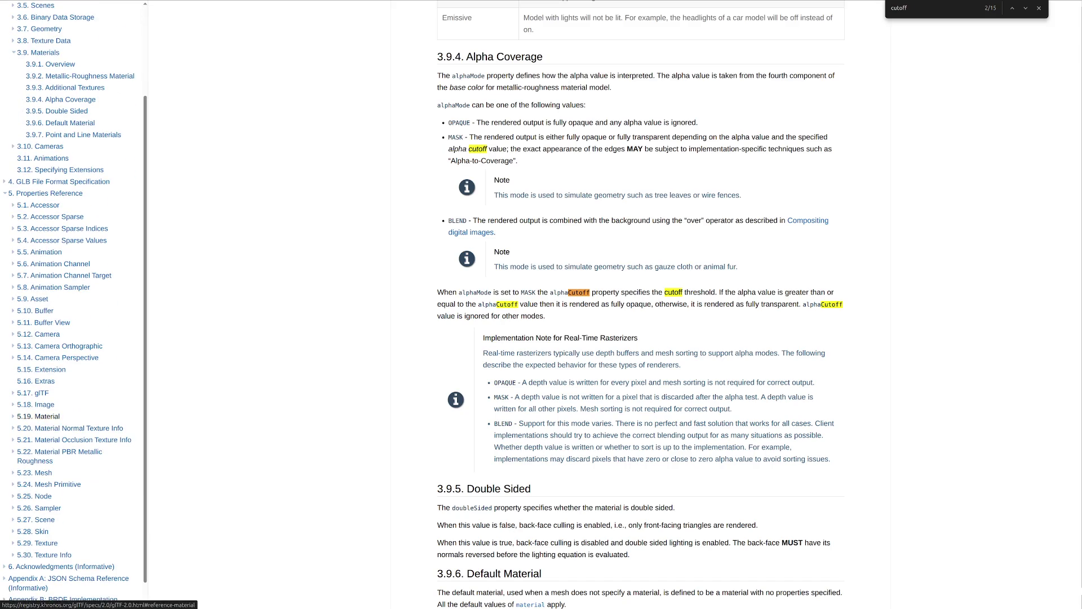
left_click(38, 416)
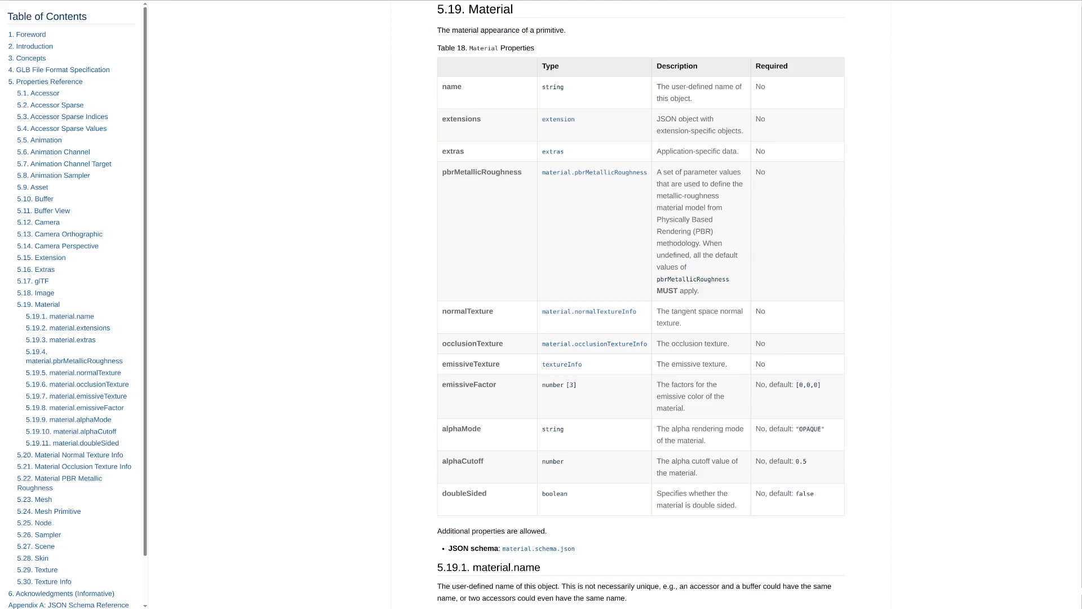
Search the page for 'cutoff', landing on the alphaCutoff matches in 3.9.4 Alpha Coverage.
key("ctrl+f")
type("cutoff")
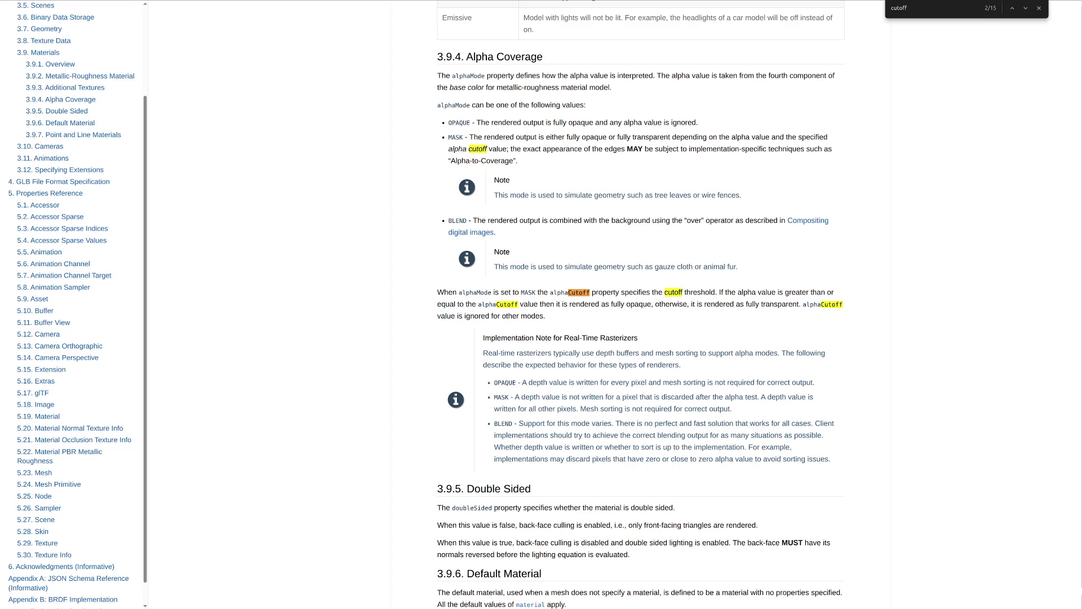
Return to section 5.19 Material from the sidebar contents.
left_click(48, 417)
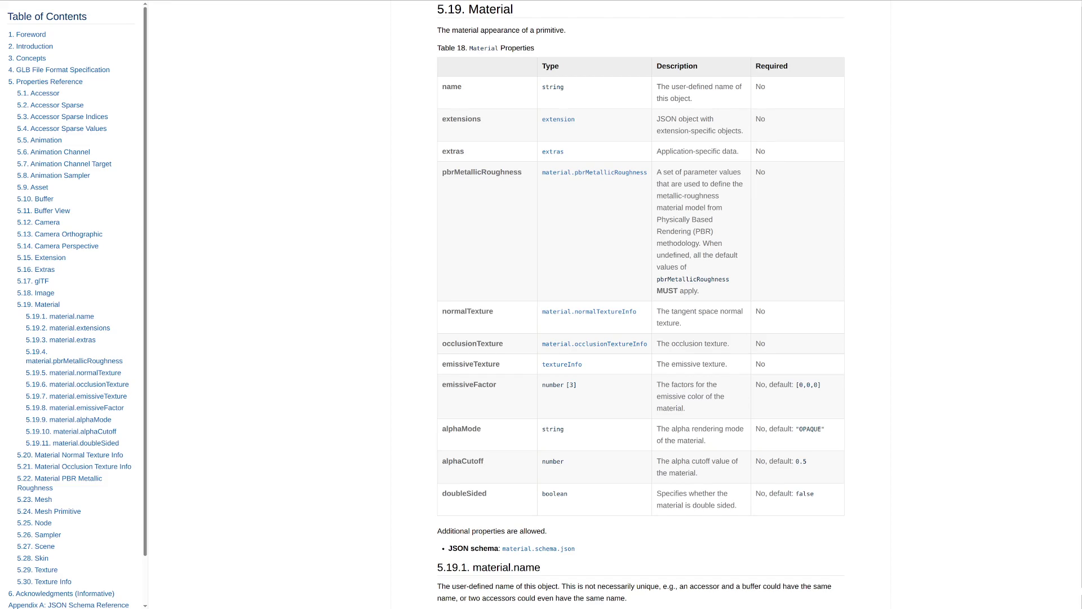
scroll(641, 305, "up", 3)
scroll(641, 305, "down", 5)
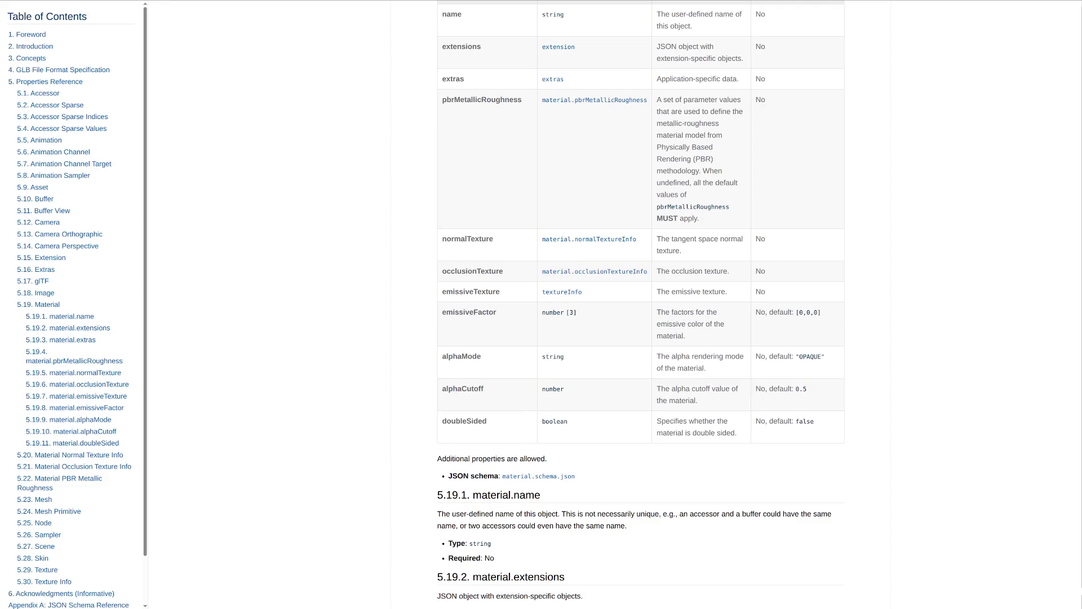
scroll(641, 305, "up", 1)
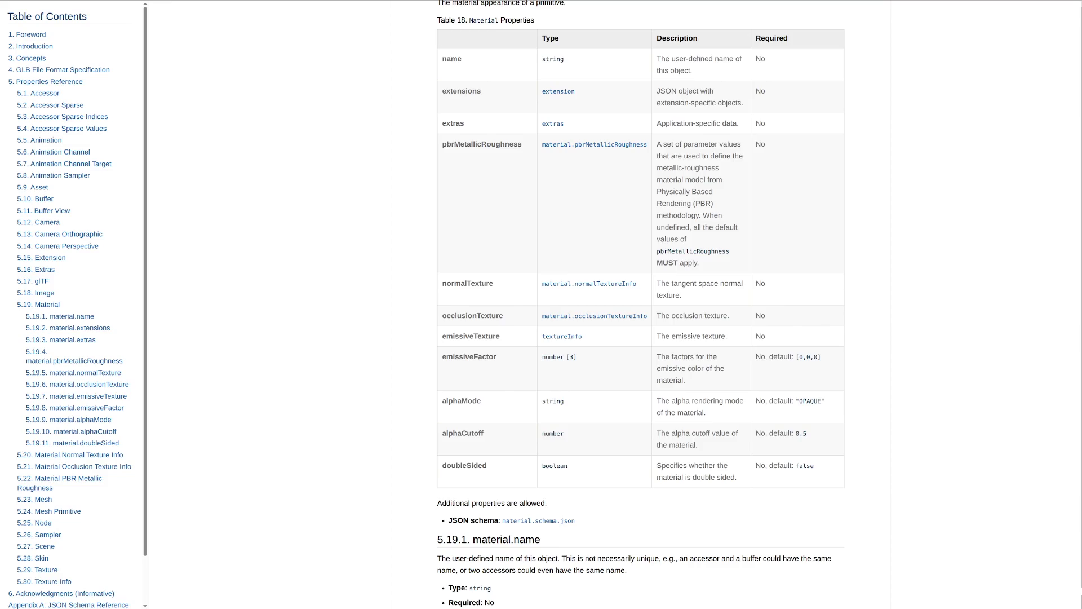
Search the page for 'cutoff' again to reach the 3.9.4 Alpha Coverage matches.
key("ctrl+f")
type("cutoff")
key("Return")
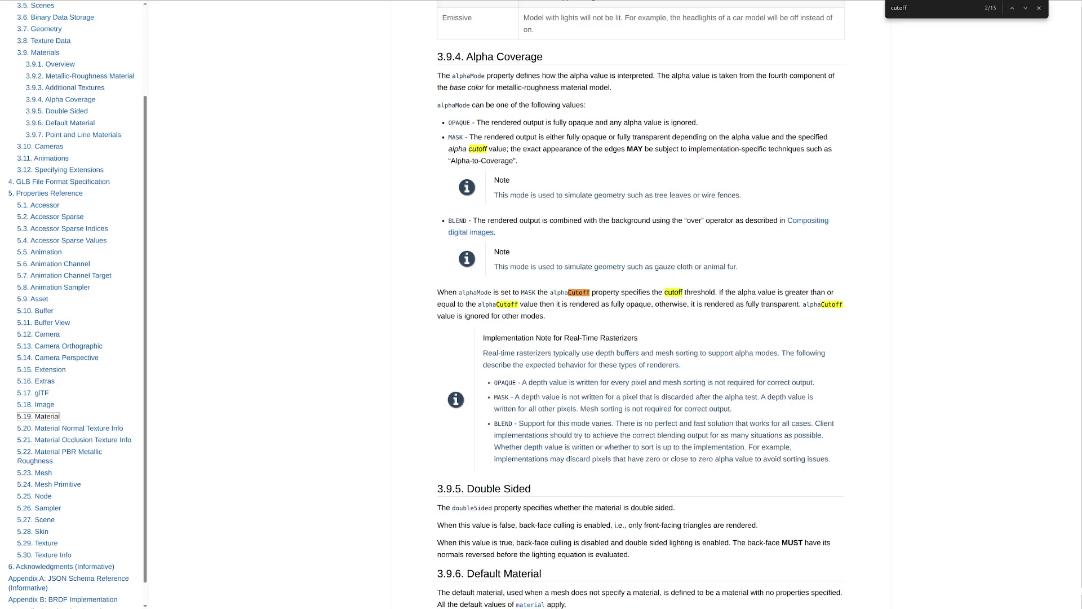
Close the find bar and select the BLEND bullet paragraph text in 3.9.4.
left_click(1038, 8)
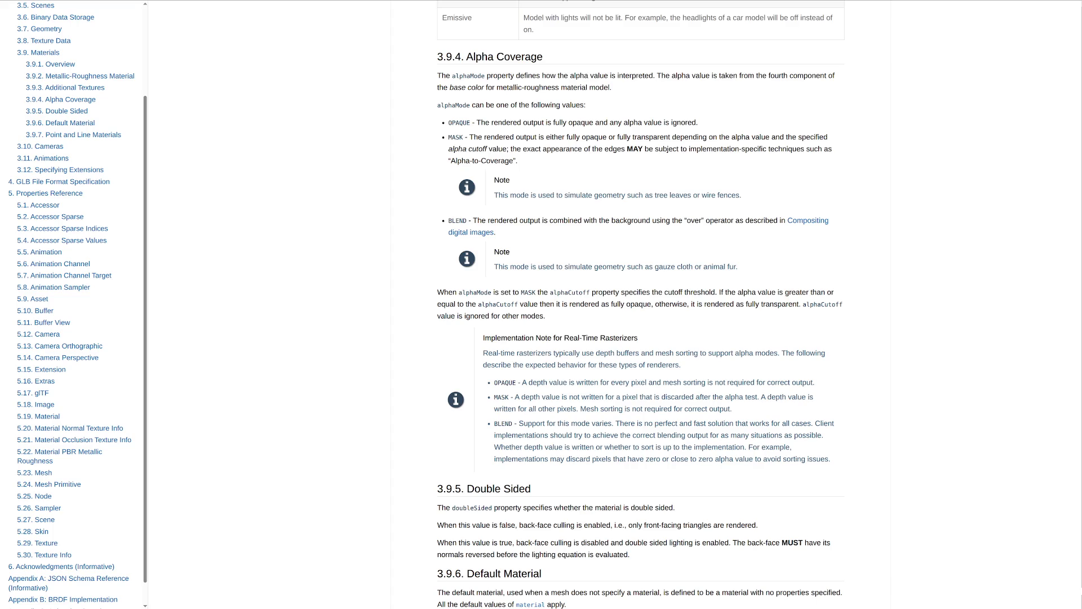
left_click_drag(498, 232, 448, 220)
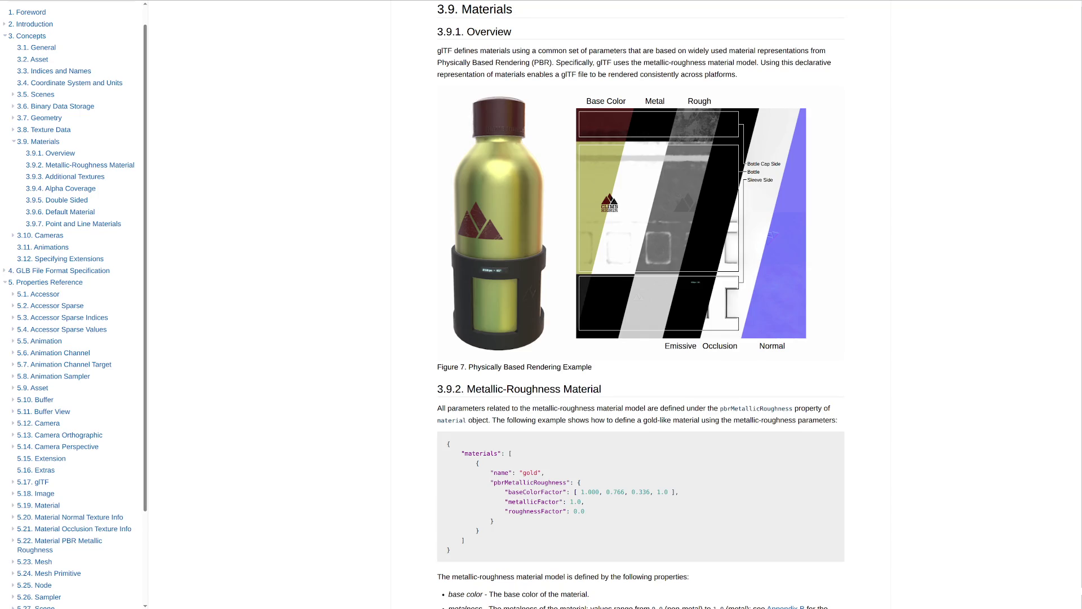
scroll(641, 305, "down", 5)
scroll(641, 304, "down", 5)
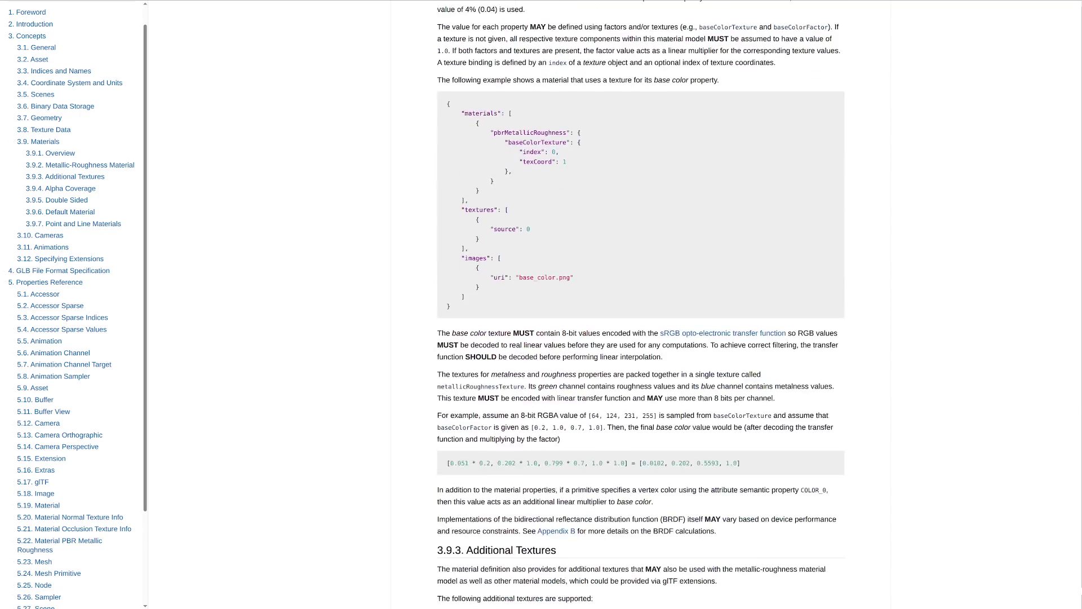
scroll(642, 304, "down", 5)
scroll(641, 305, "down", 5)
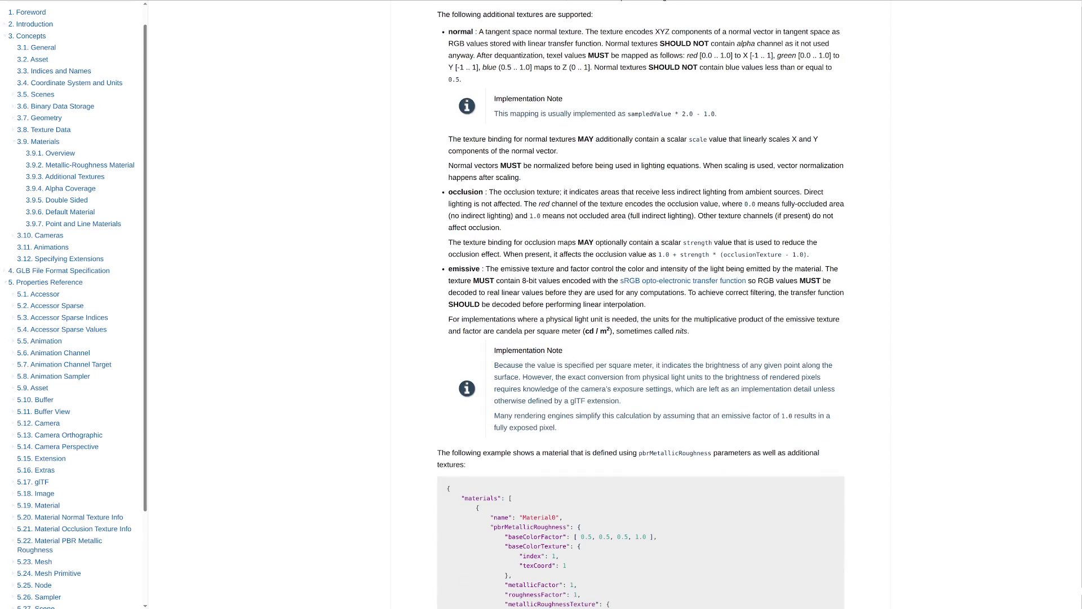
scroll(641, 304, "up", 3)
scroll(641, 305, "down", 2)
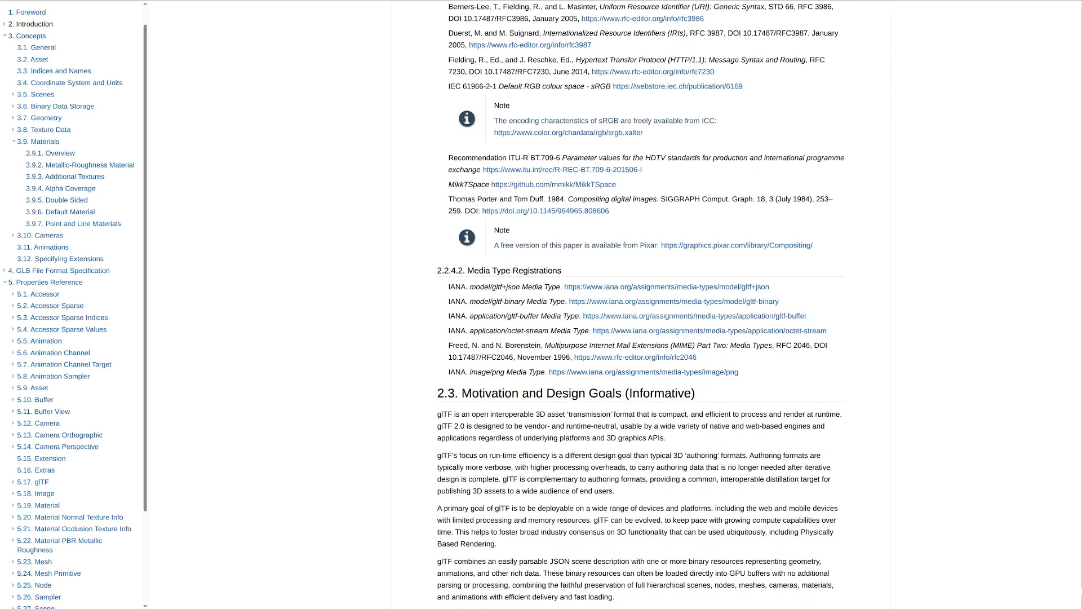
scroll(642, 305, "down", 2)
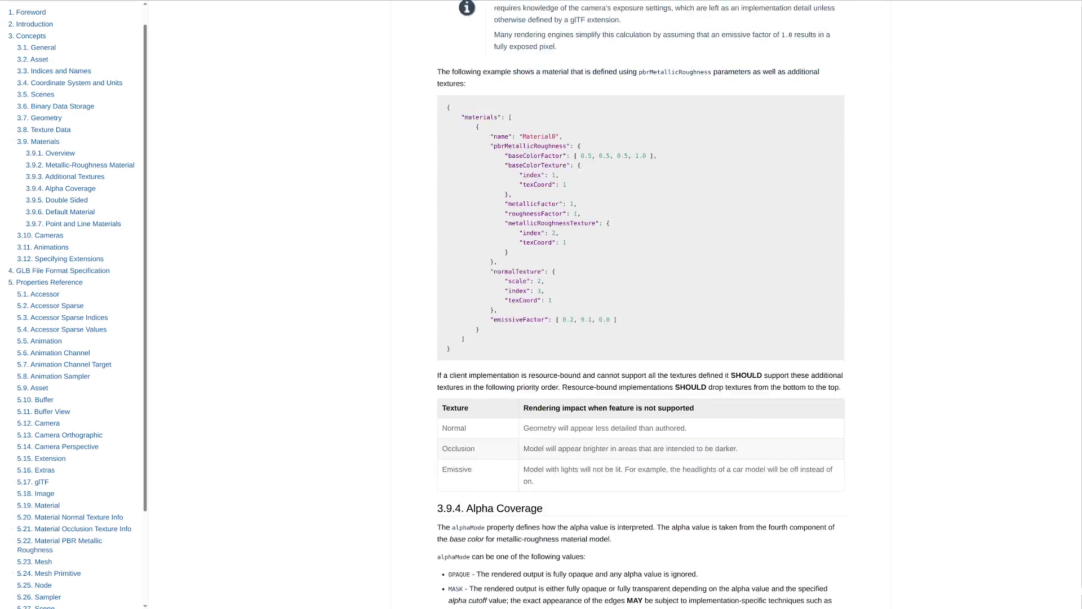
scroll(641, 304, "down", 4)
scroll(641, 305, "down", 2)
scroll(641, 305, "down", 1)
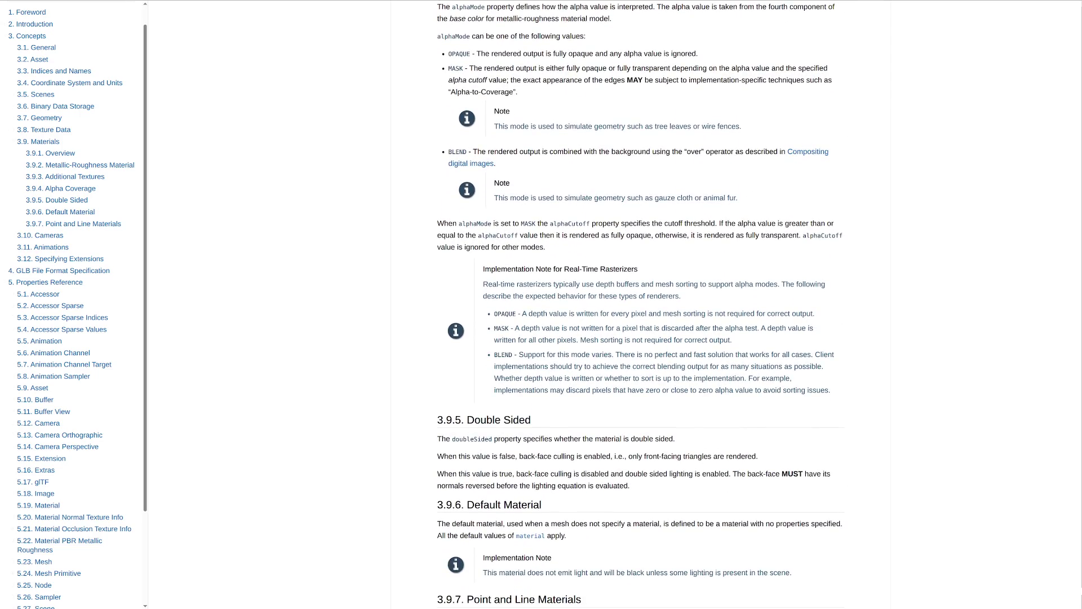
Follow the 'Compositing digital images' link from the BLEND bullet to its reference entry.
key("Tab")
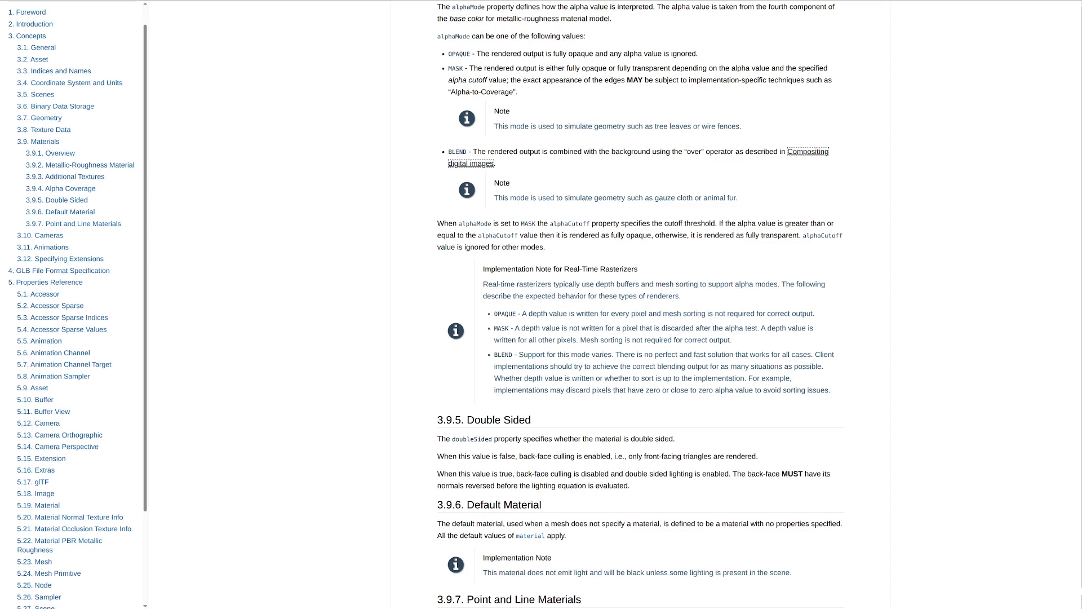
key("Return")
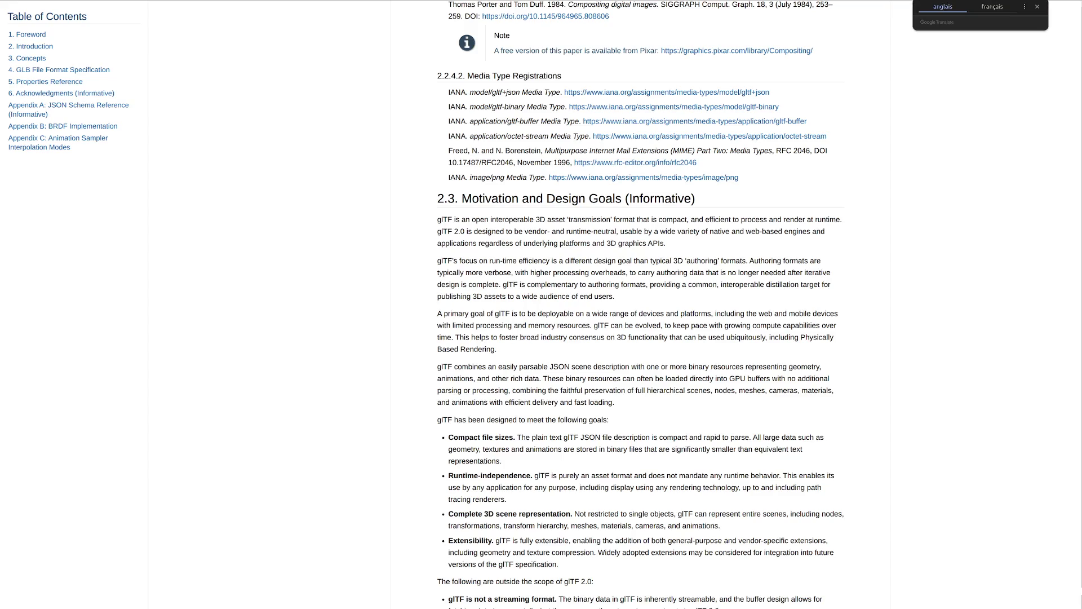
Dismiss the translation prompt and move back and forth between 3.9.4 and the references list.
key("Escape")
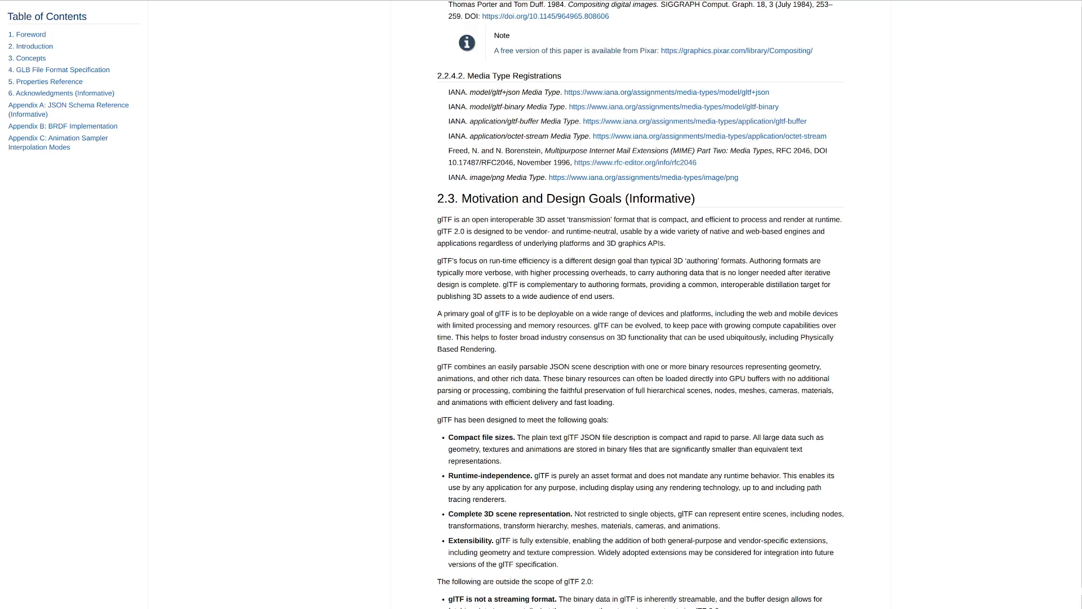
scroll(641, 305, "up", 2)
scroll(641, 304, "down", 2)
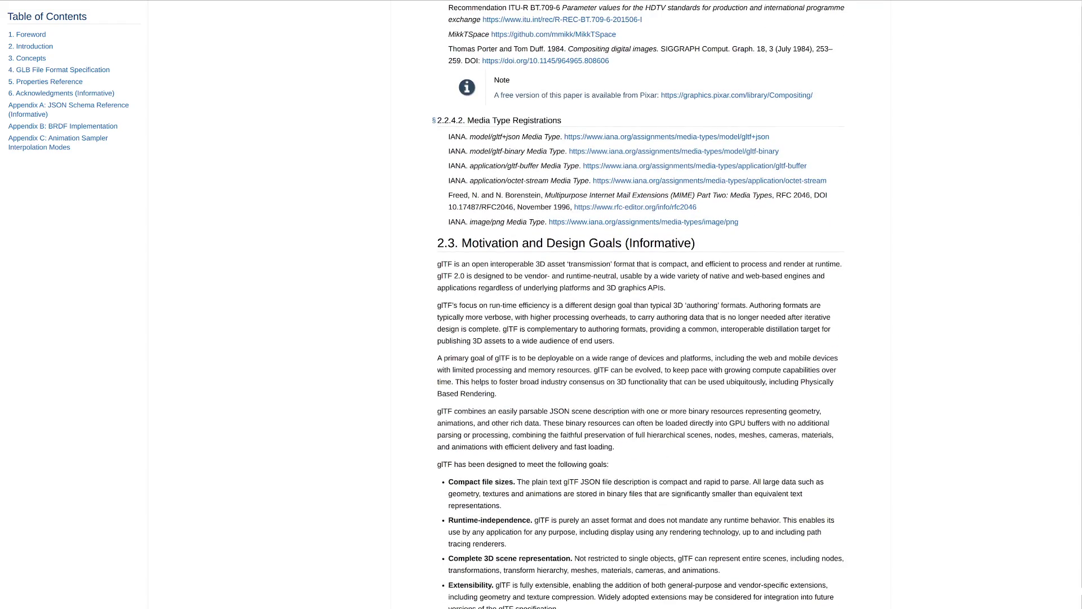
scroll(641, 304, "down", 1)
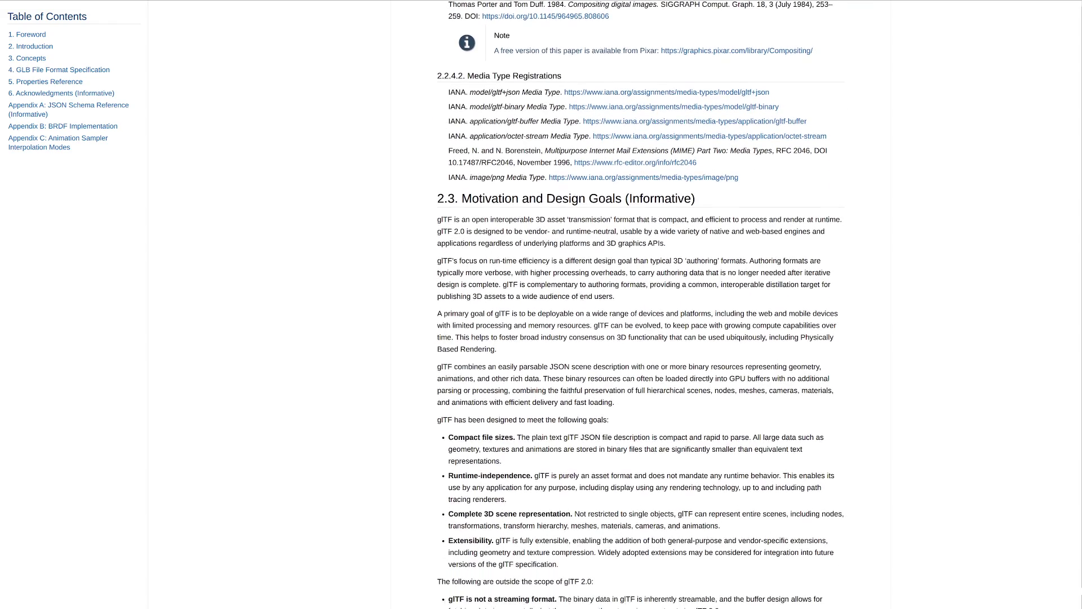
key("alt+Left")
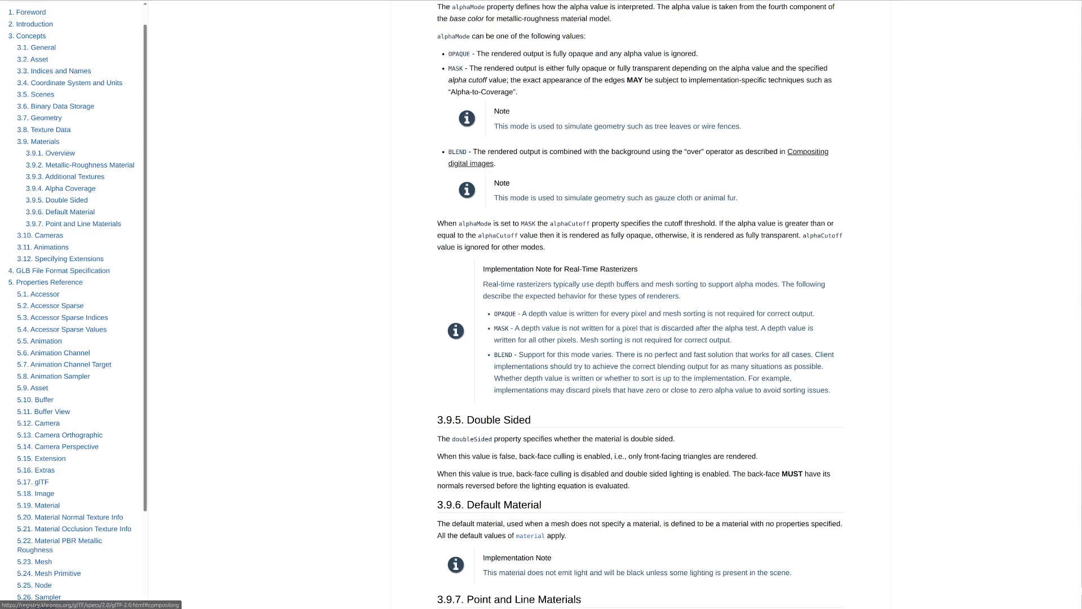
key("Return")
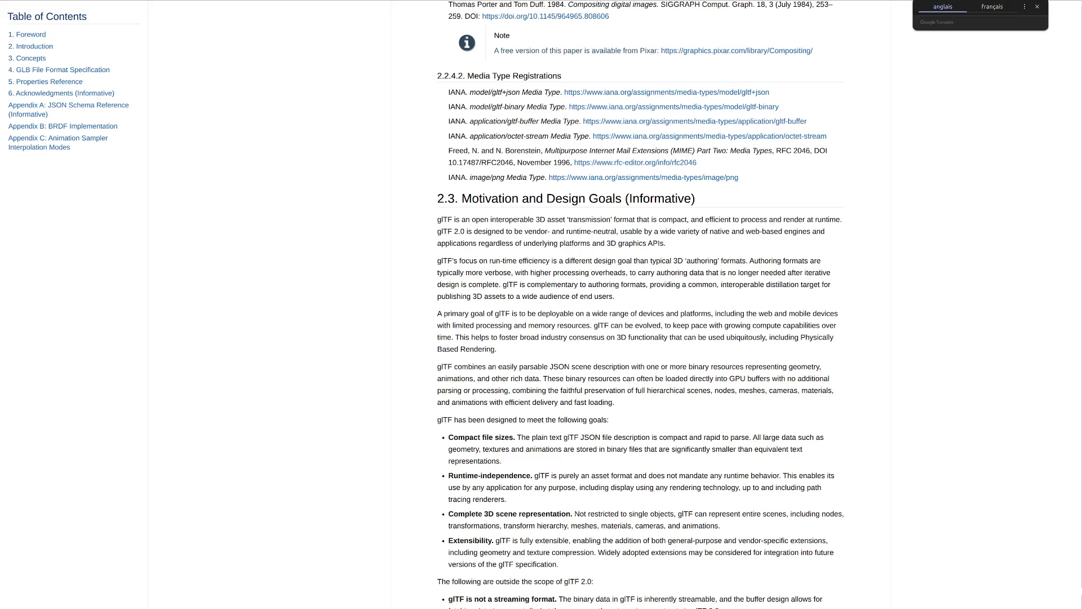
key("alt+Left")
key("Return")
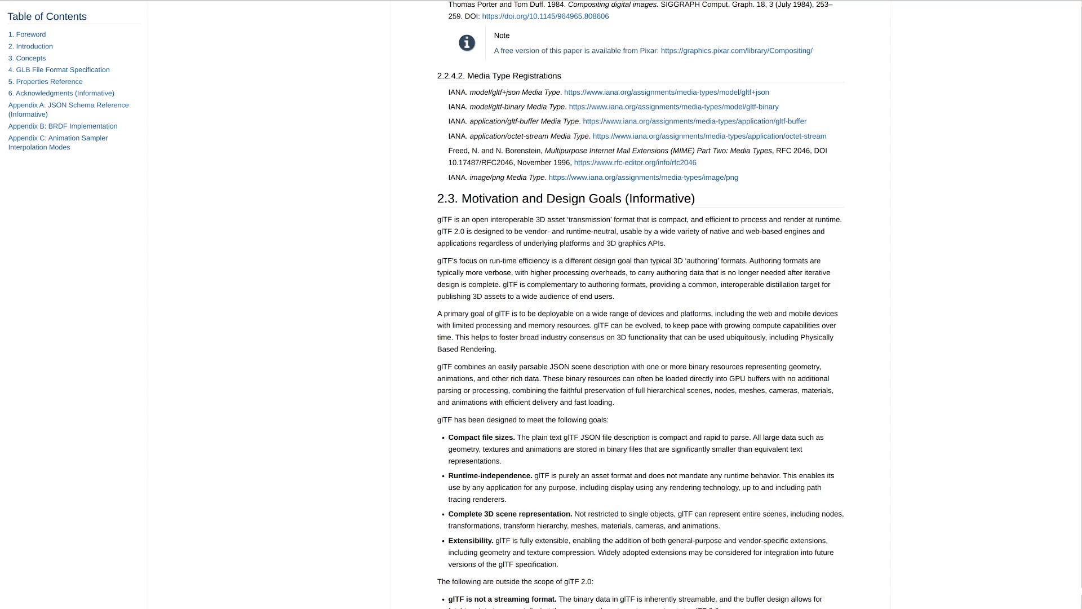
Focus the compositing paper's DOI link in the references and open its ACM Digital Library page.
key("Tab")
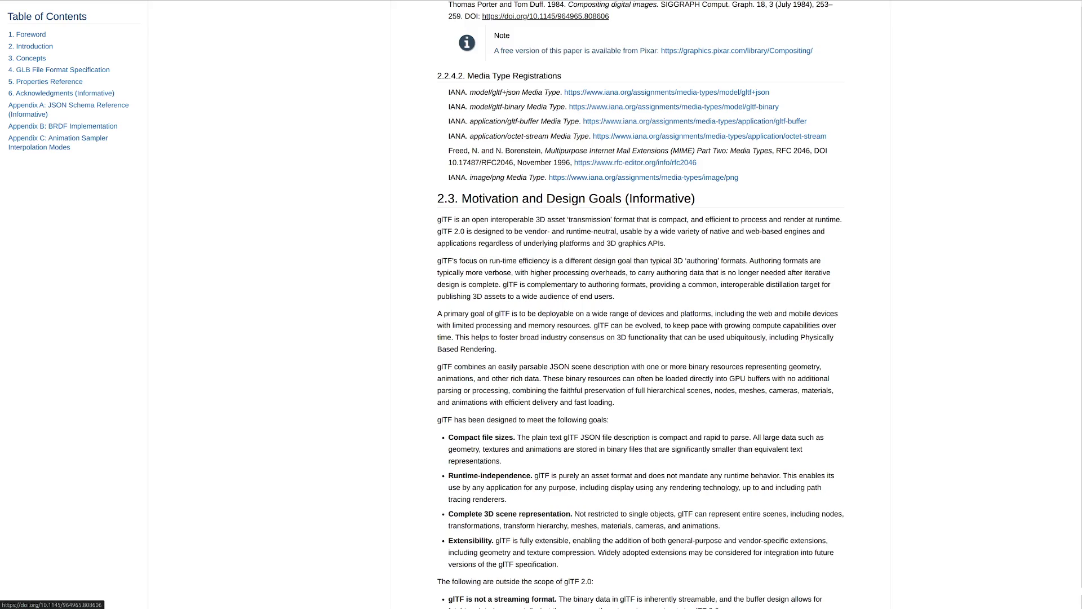
key("Escape")
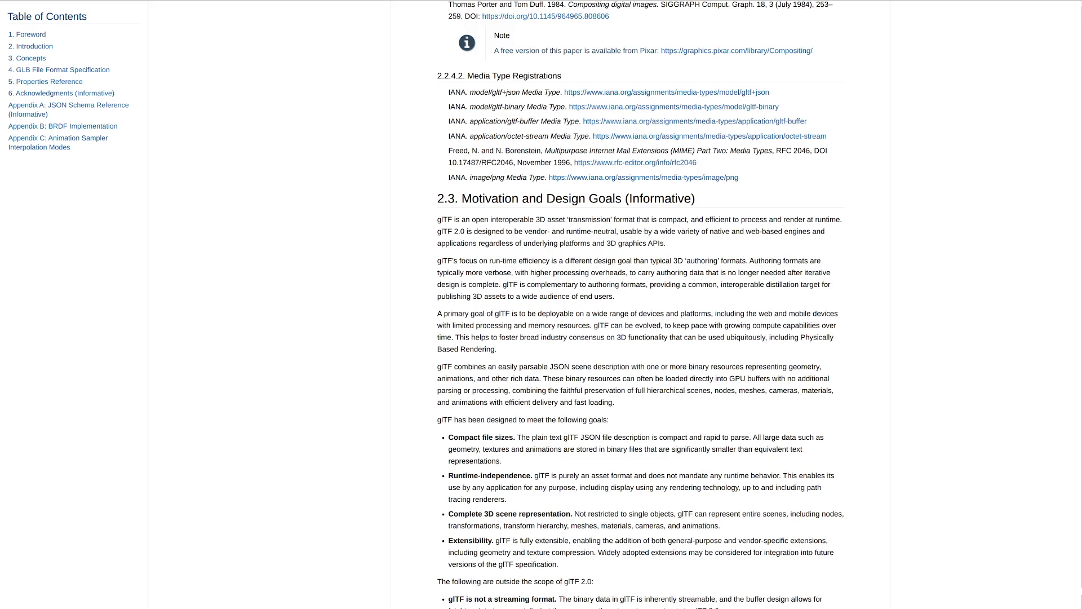
key("shift+Tab")
key("shift+Tab")
key("Escape")
key("Tab")
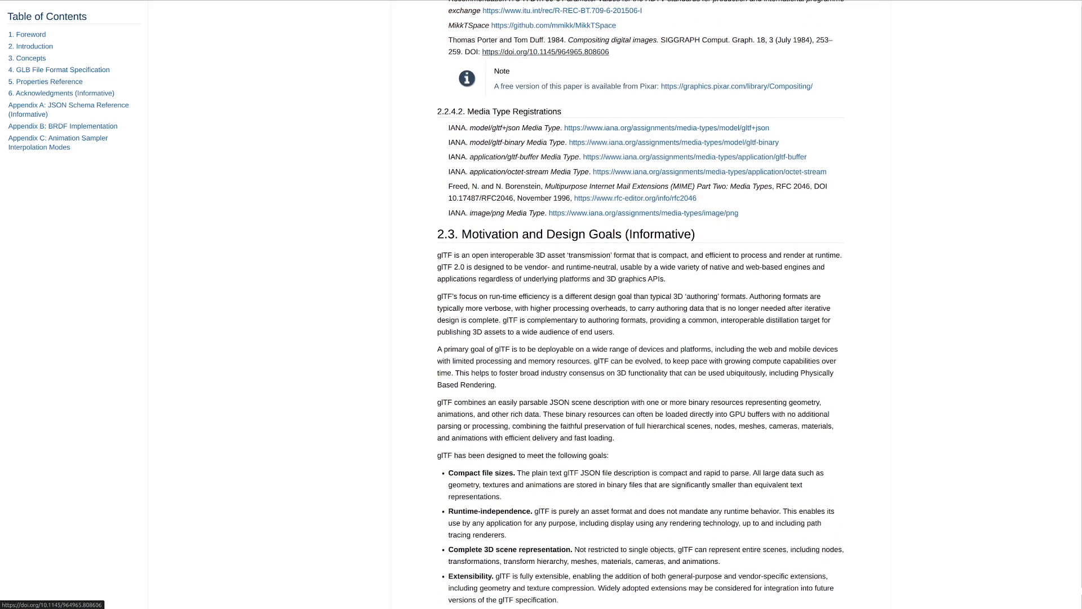
key("Return")
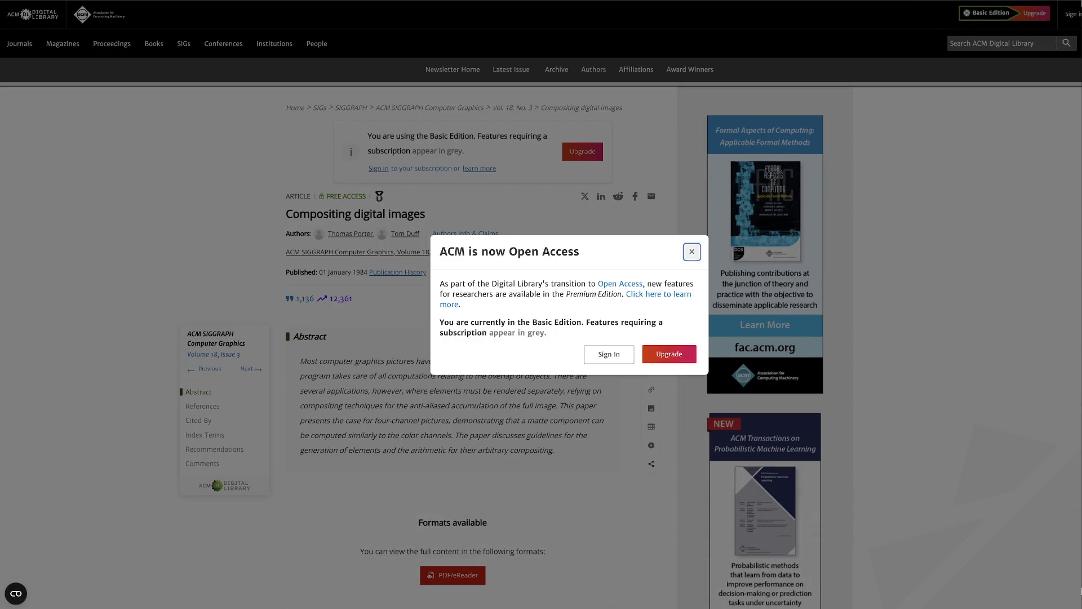
key("Escape")
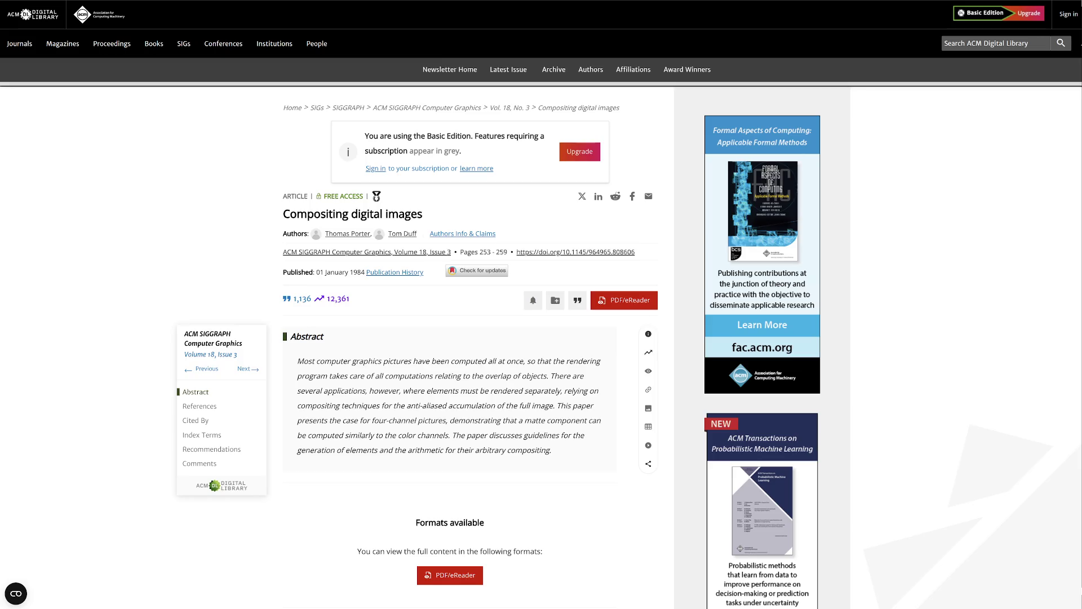
scroll(541, 338, "down", 2)
scroll(542, 339, "down", 2)
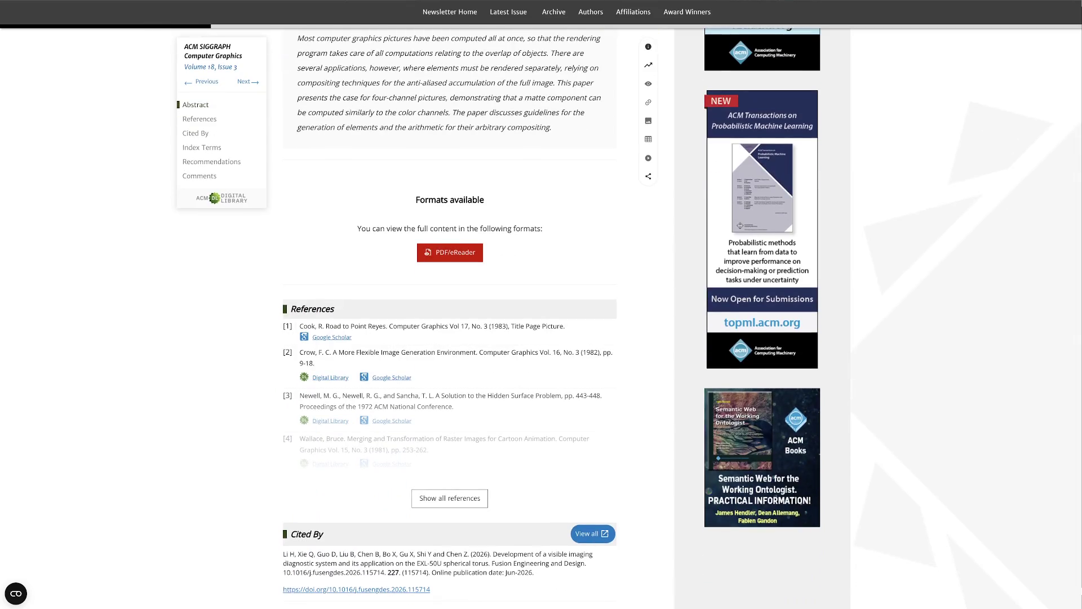
scroll(542, 338, "up", 4)
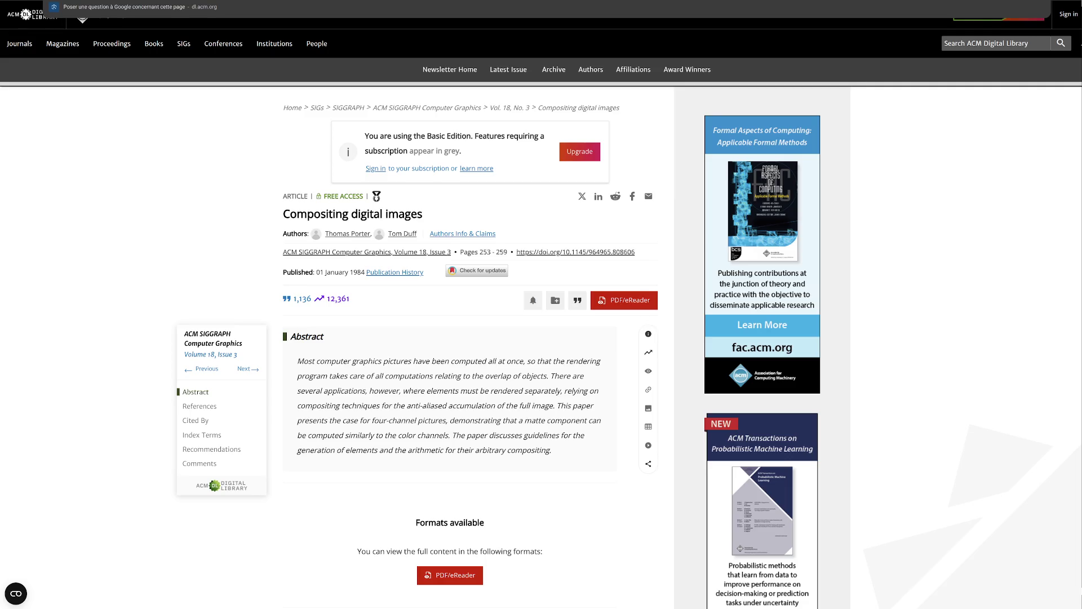
key("ctrl+w")
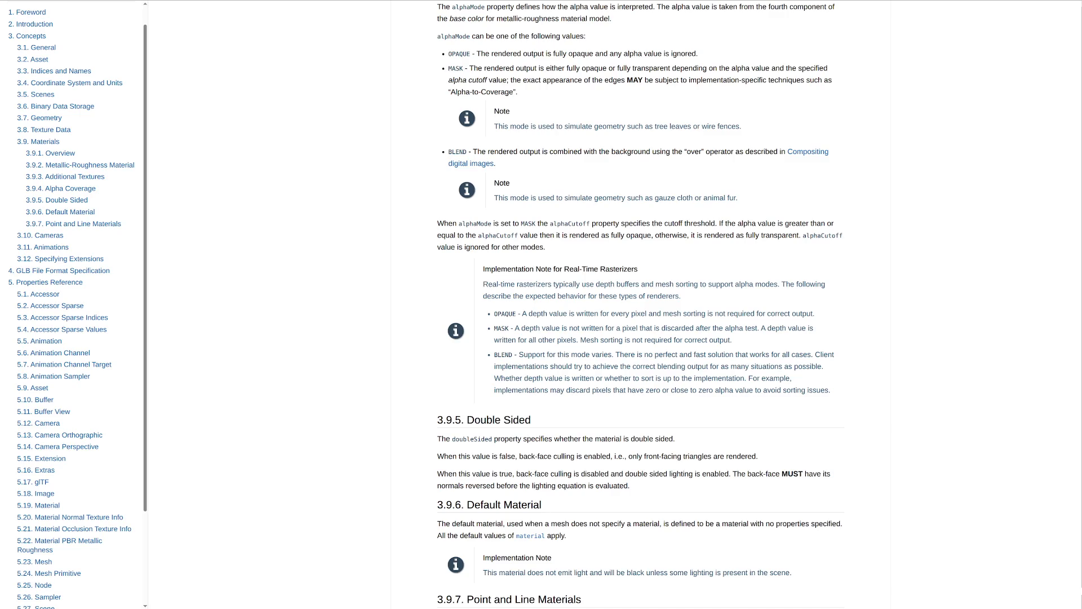
scroll(641, 305, "up", 1)
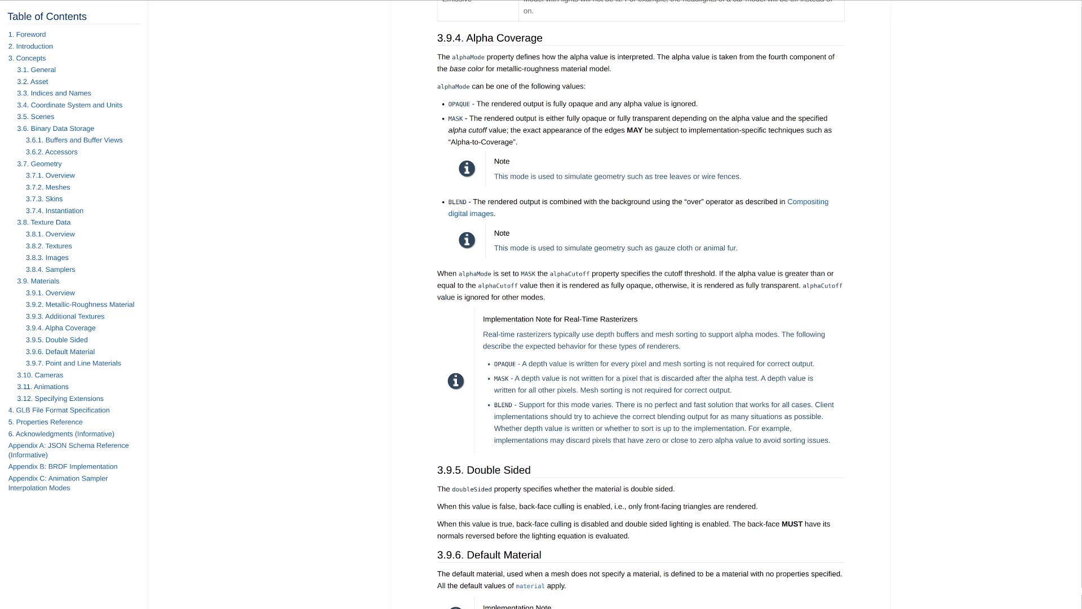
scroll(639, 305, "down", 3)
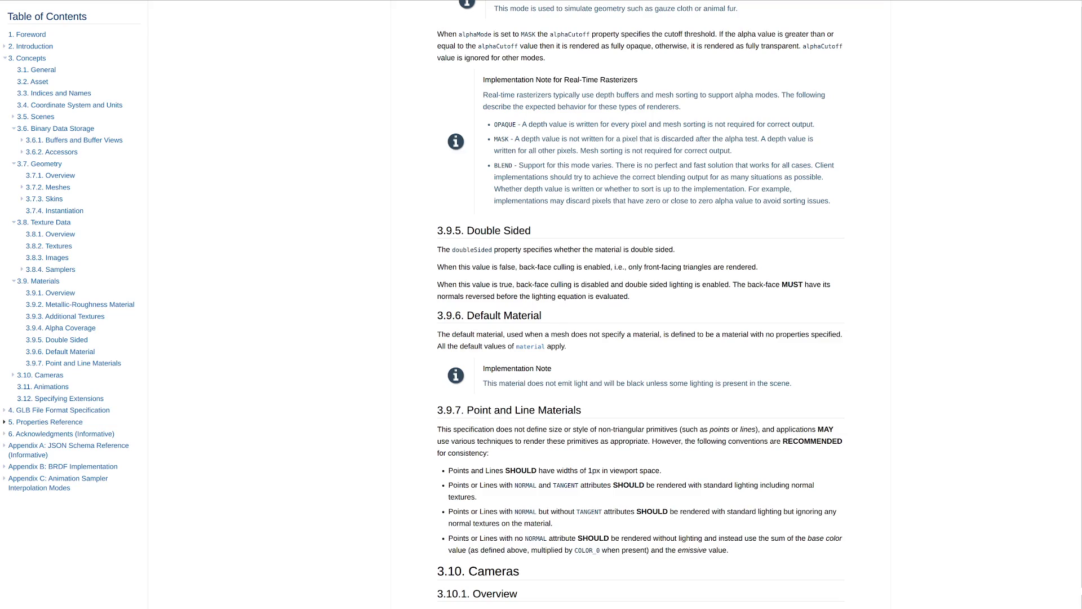
Expand Properties Reference in the contents and jump to the 5.19 Material section.
left_click(5, 422)
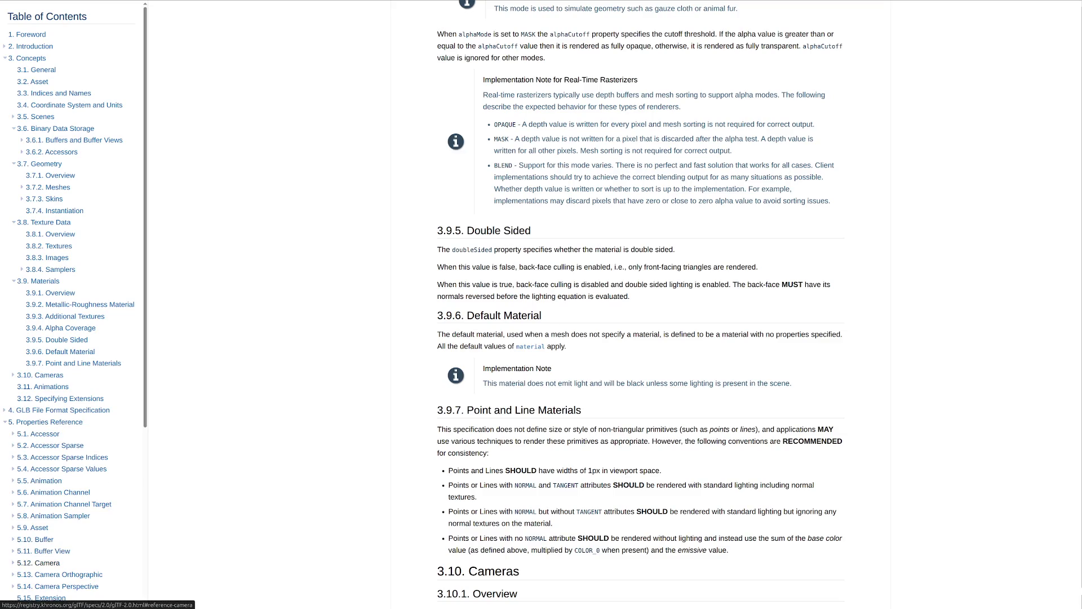
scroll(42, 562, "down", 1)
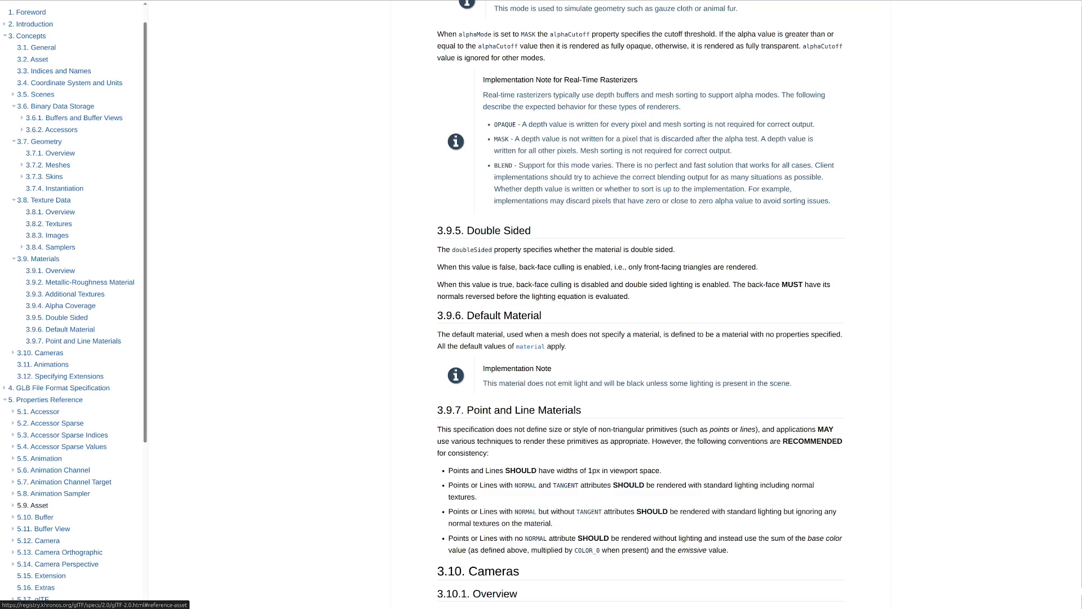
scroll(72, 338, "down", 3)
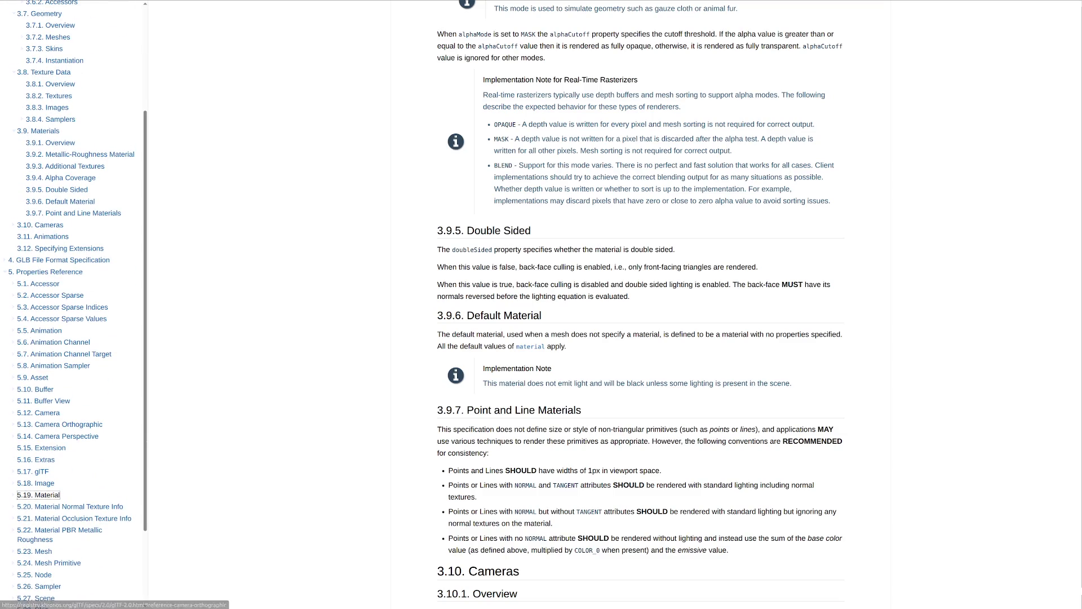
left_click(39, 494)
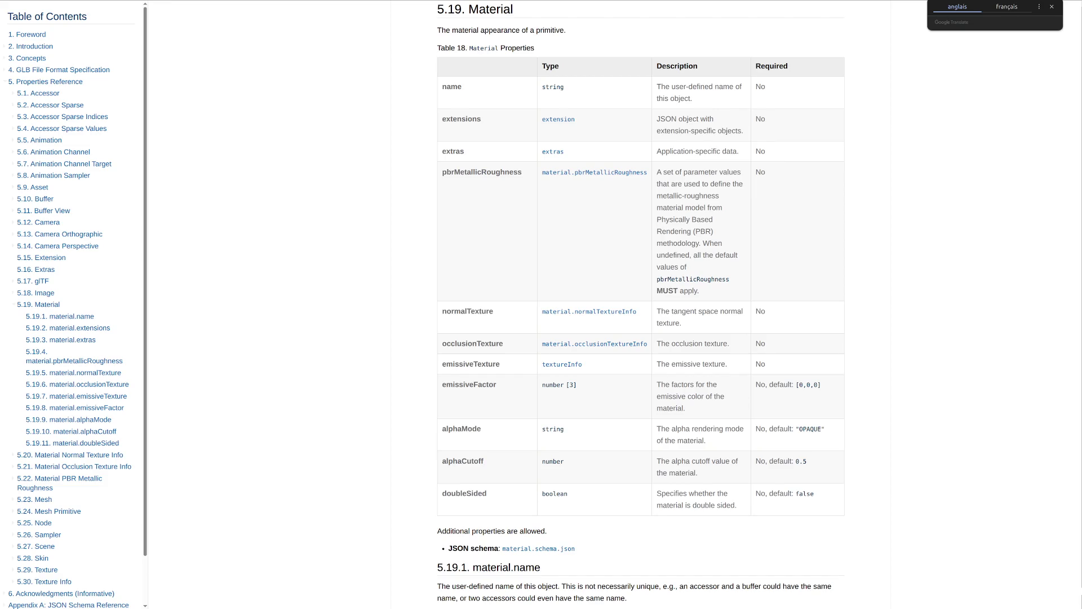
scroll(641, 305, "up", 15)
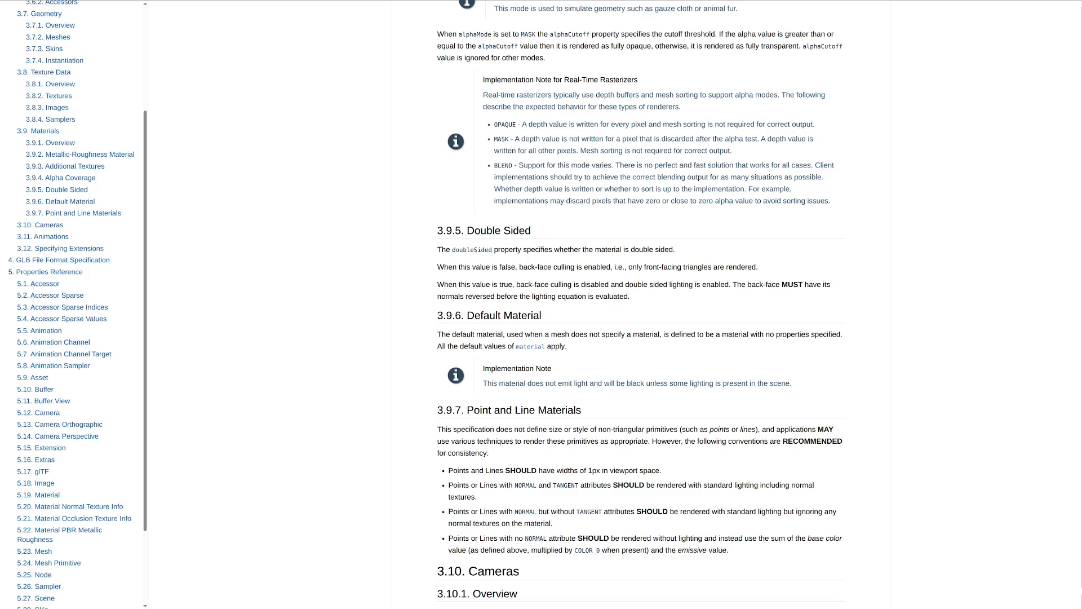
Jump to 5.19 Material, then move back and forth between it and the 3.9.5 Double Sided section.
left_click(531, 346)
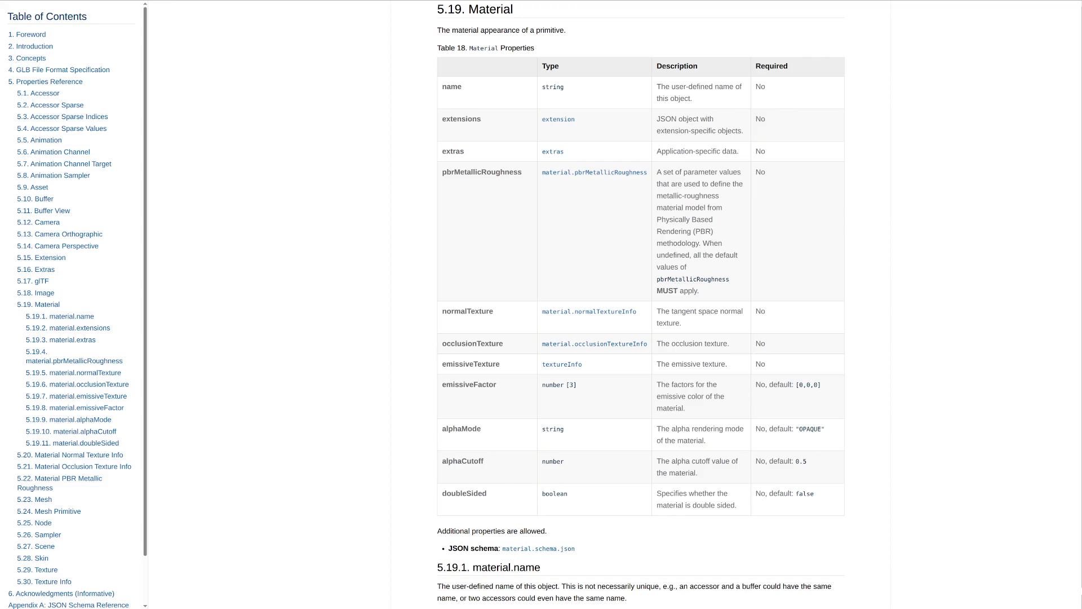
key("alt+Left")
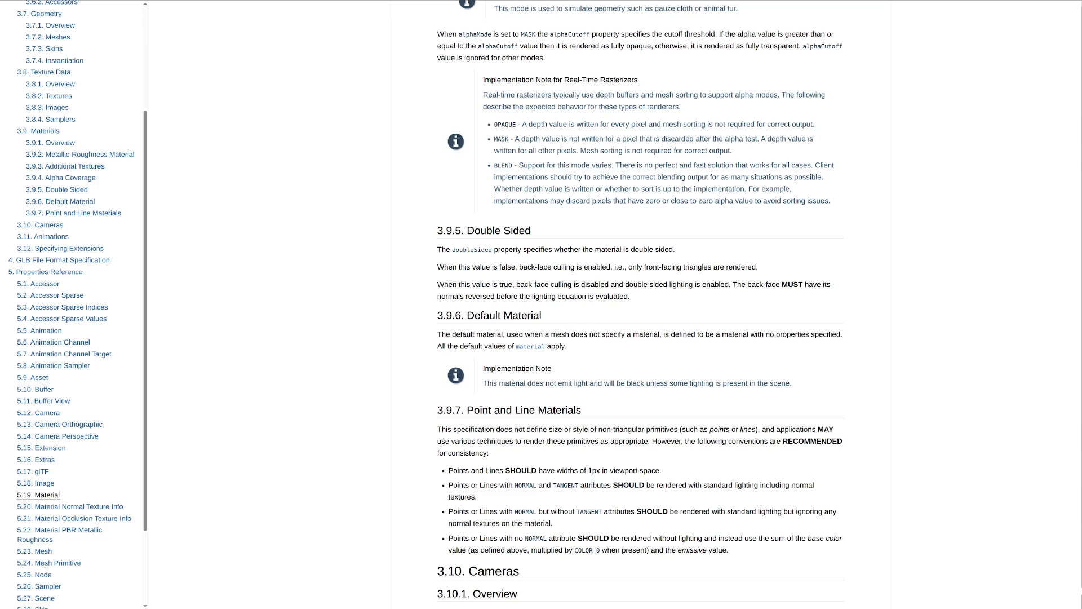
key("alt+Right")
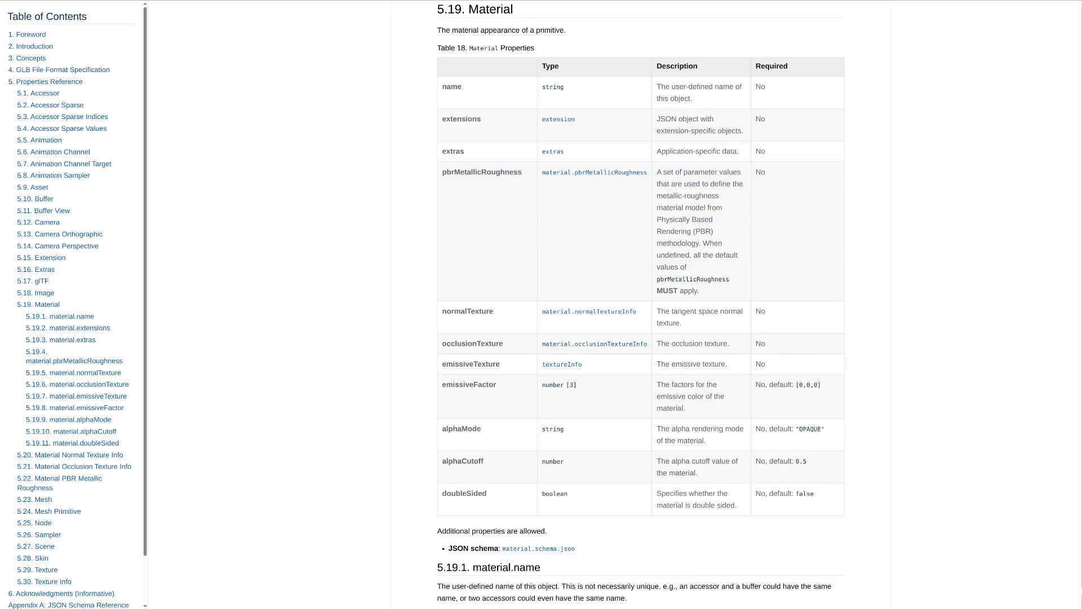
scroll(641, 305, "up", 3)
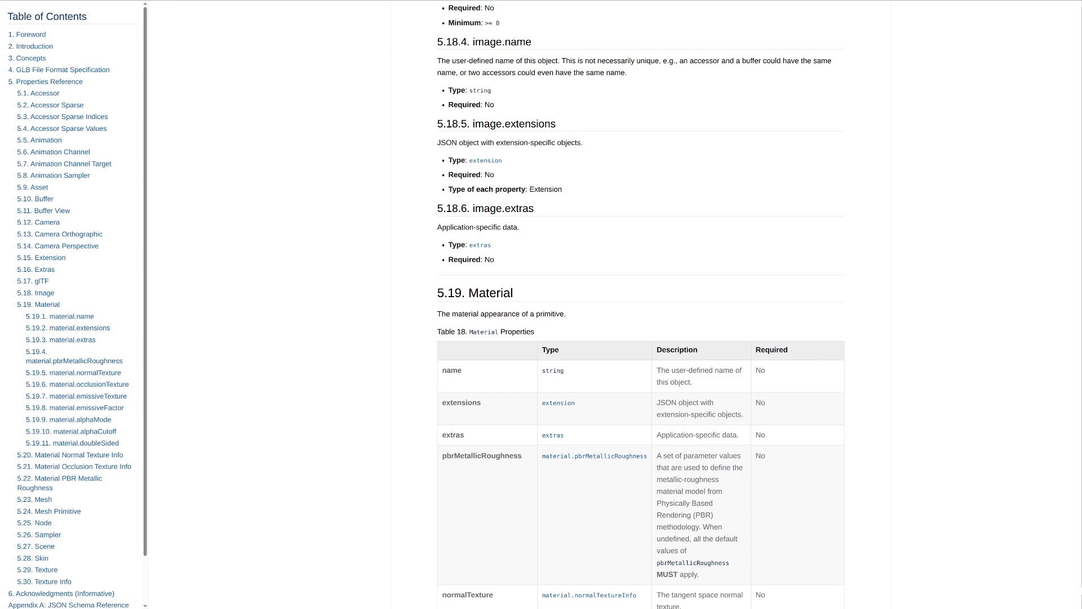
scroll(640, 339, "down", 3)
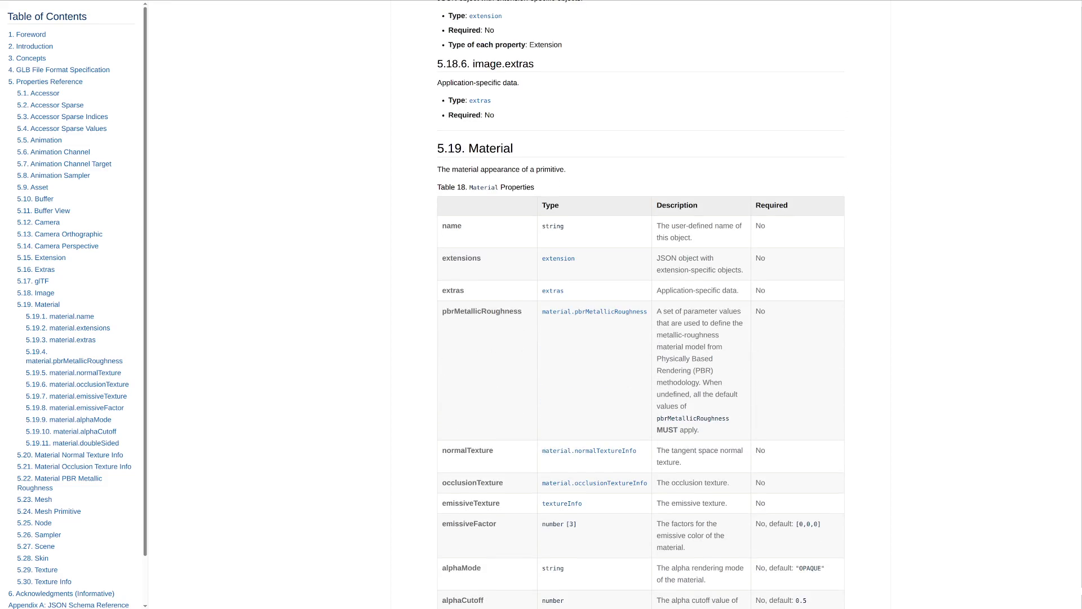
scroll(640, 339, "up", 1)
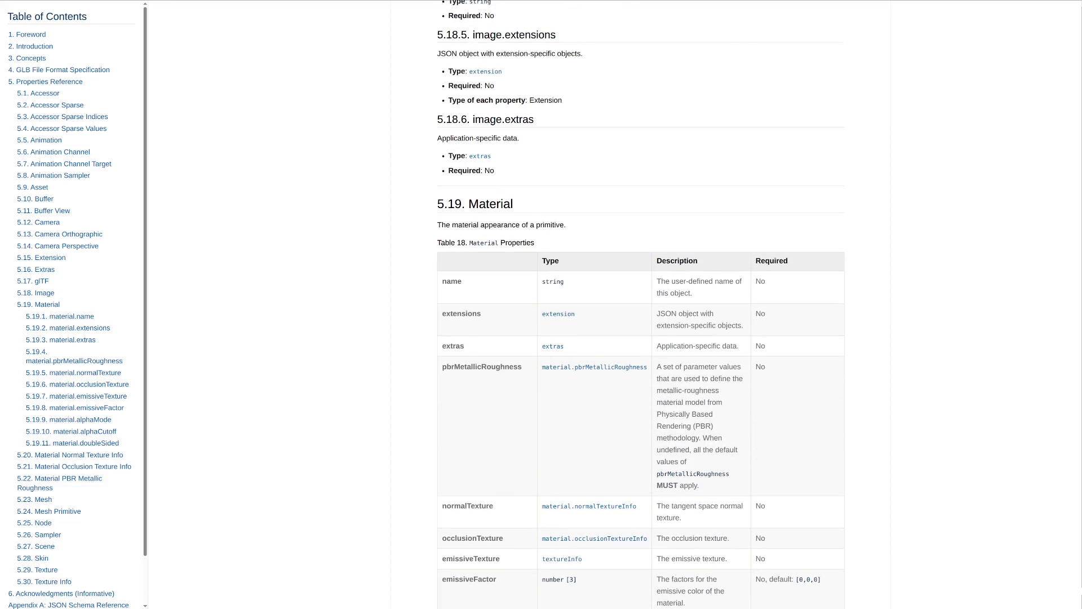
key("alt+Left")
key("alt+Left")
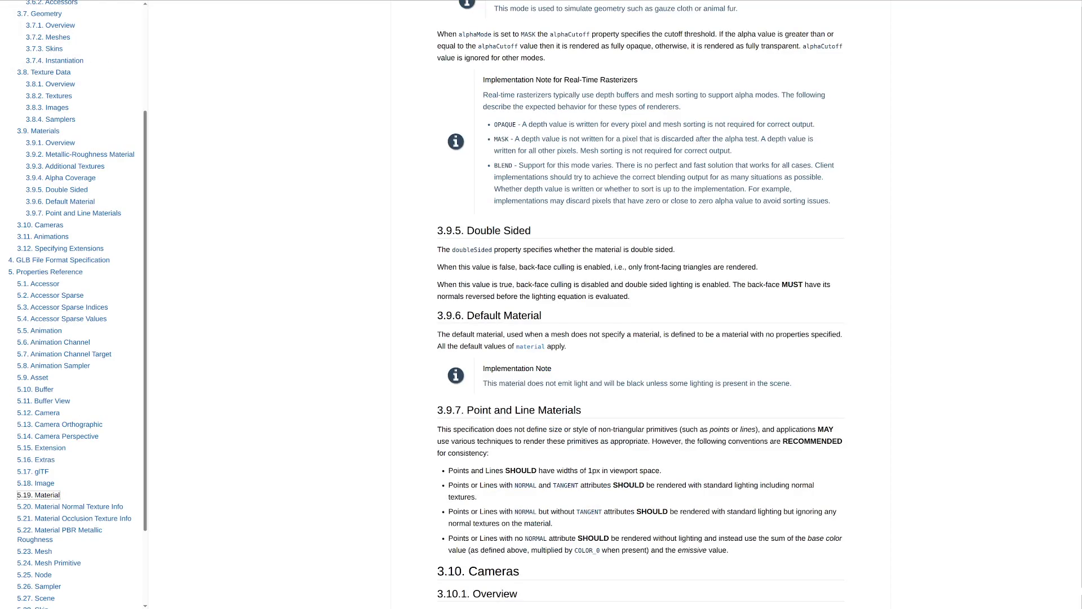
scroll(640, 304, "down", 2)
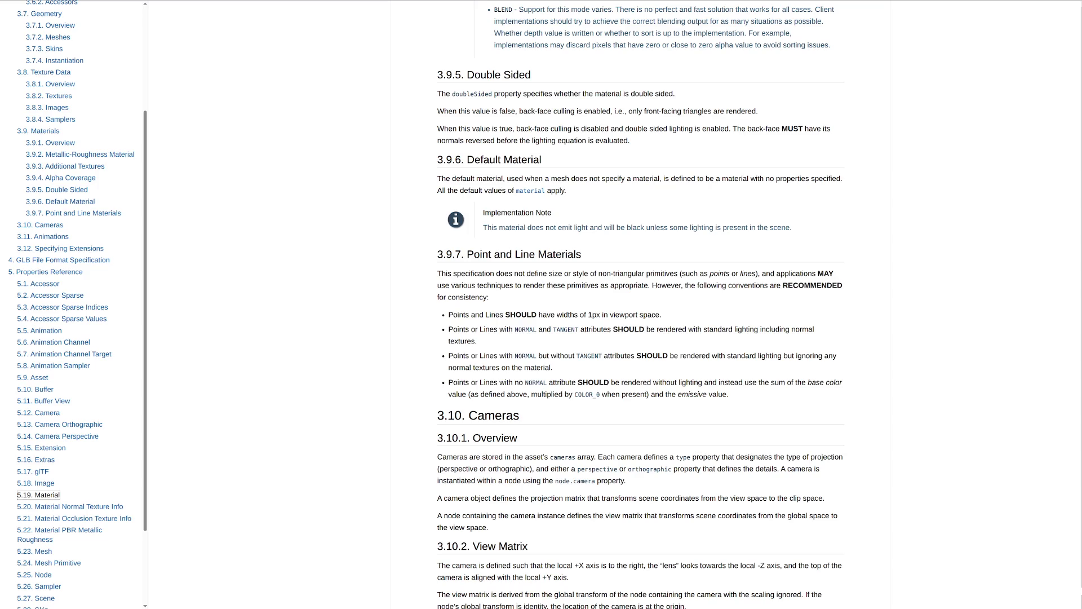
Highlight the 3.9.7 Point and Line Materials passage and return to the 5.19 Material table.
mouse_move(437, 254)
left_mouse_down()
mouse_move(643, 339)
mouse_move(729, 394)
left_mouse_up()
key("alt+Left")
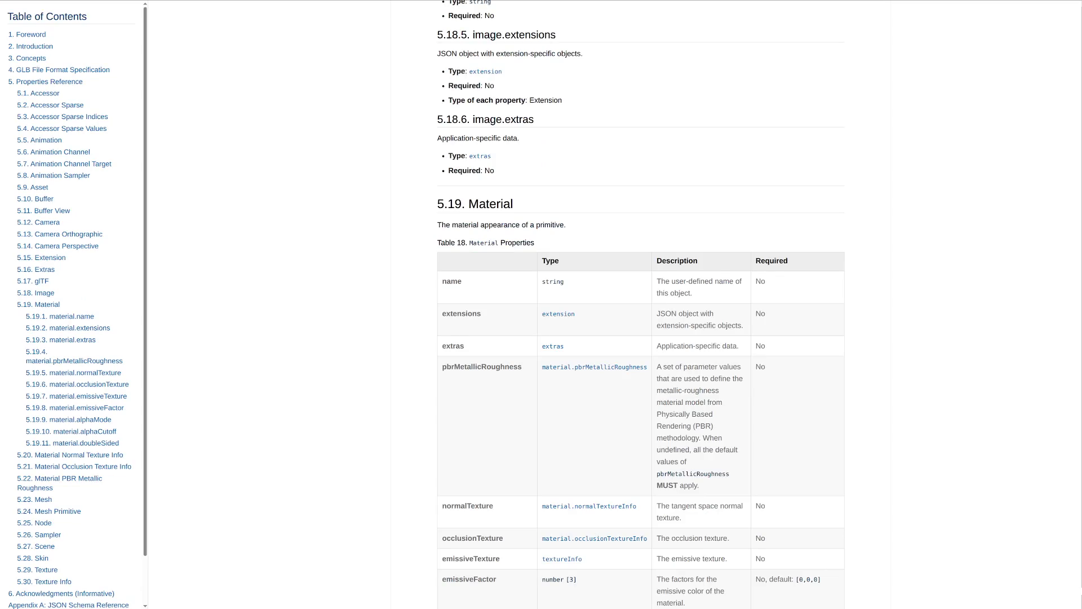
scroll(641, 304, "down", 2)
scroll(641, 305, "down", 2)
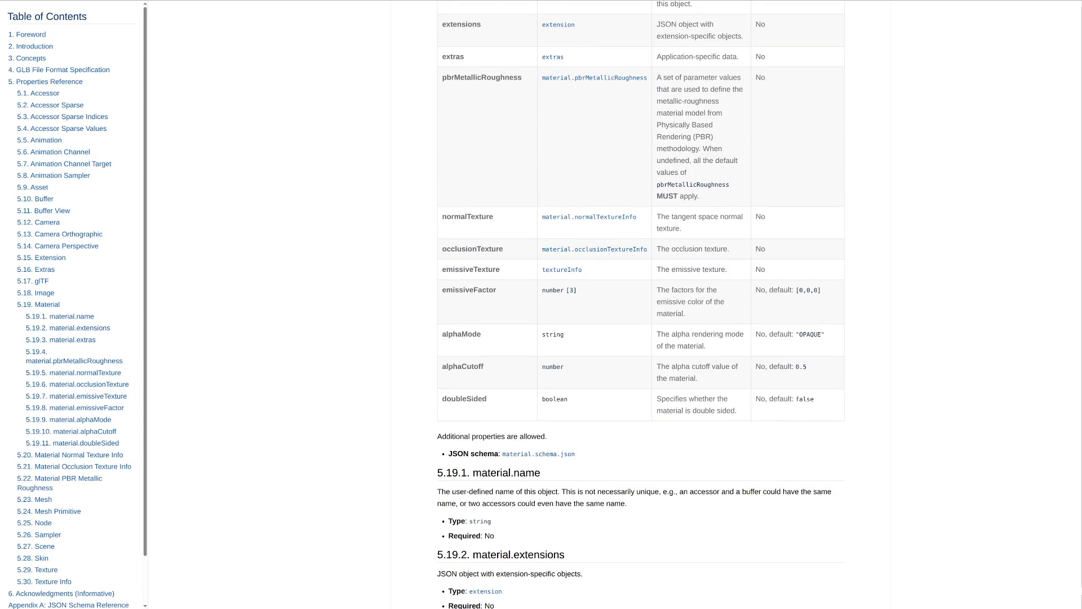
scroll(641, 305, "up", 2)
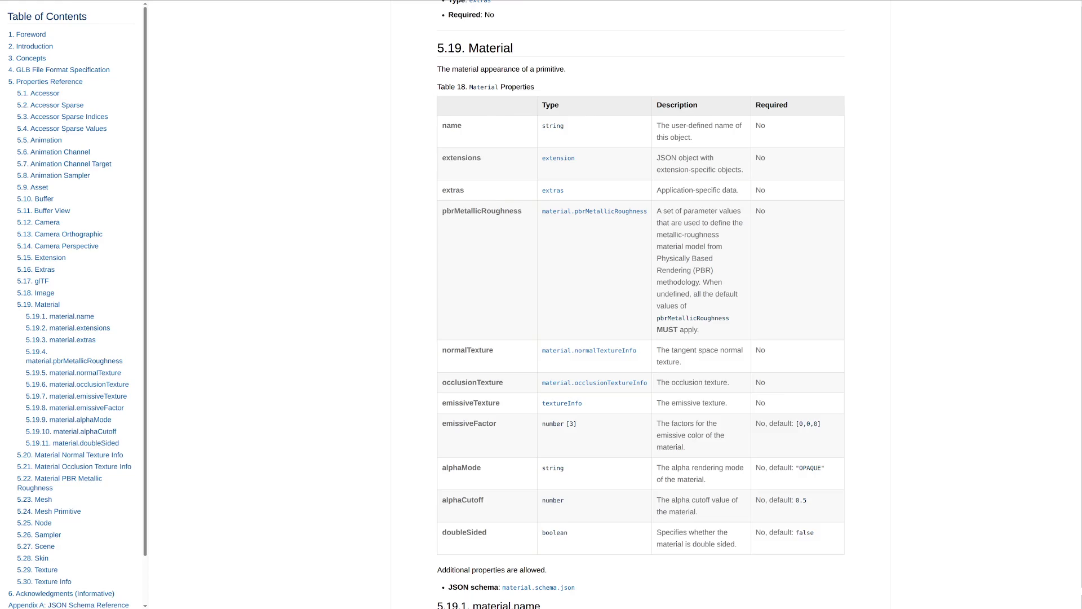
key("alt+Right")
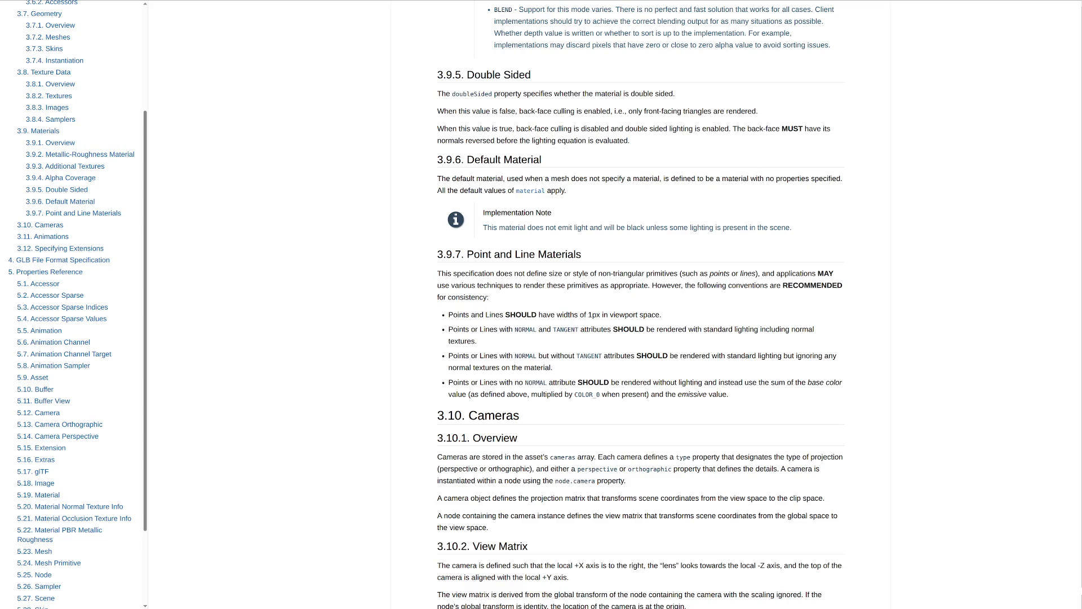
scroll(60, 195, "up", 2)
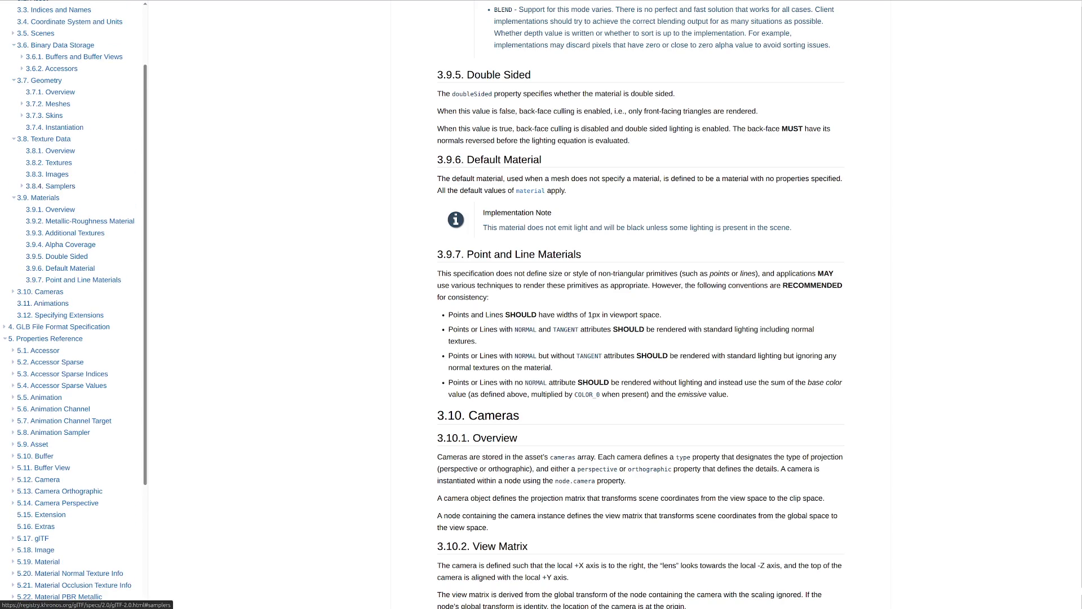
Jump back to section 3.8 Texture Data from the table-of-contents sidebar.
left_click(46, 139)
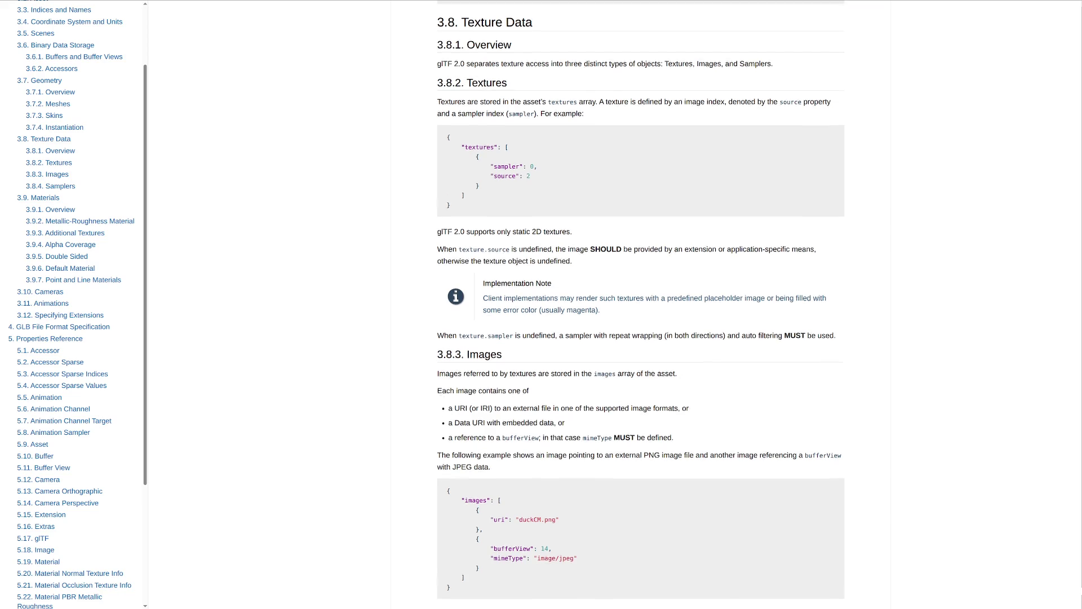
scroll(641, 304, "up", 3)
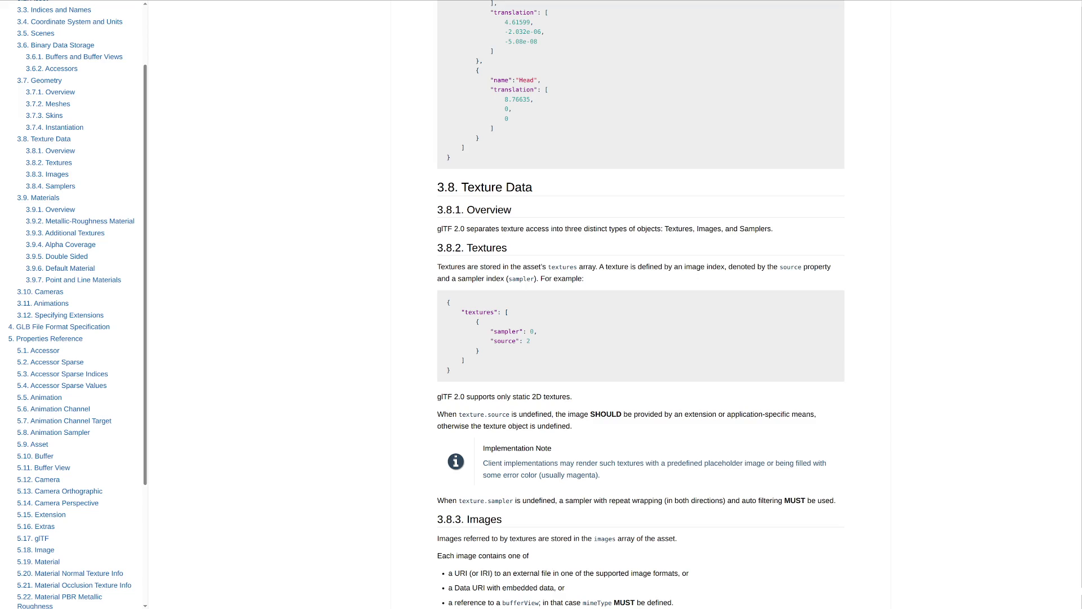
scroll(641, 305, "up", 3)
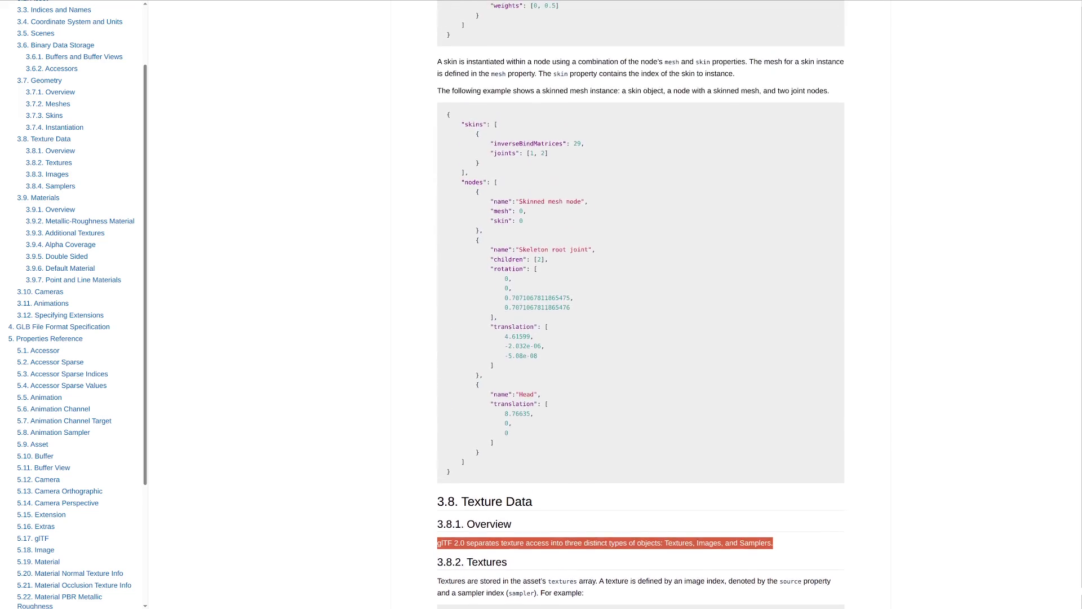
scroll(640, 305, "up", 1)
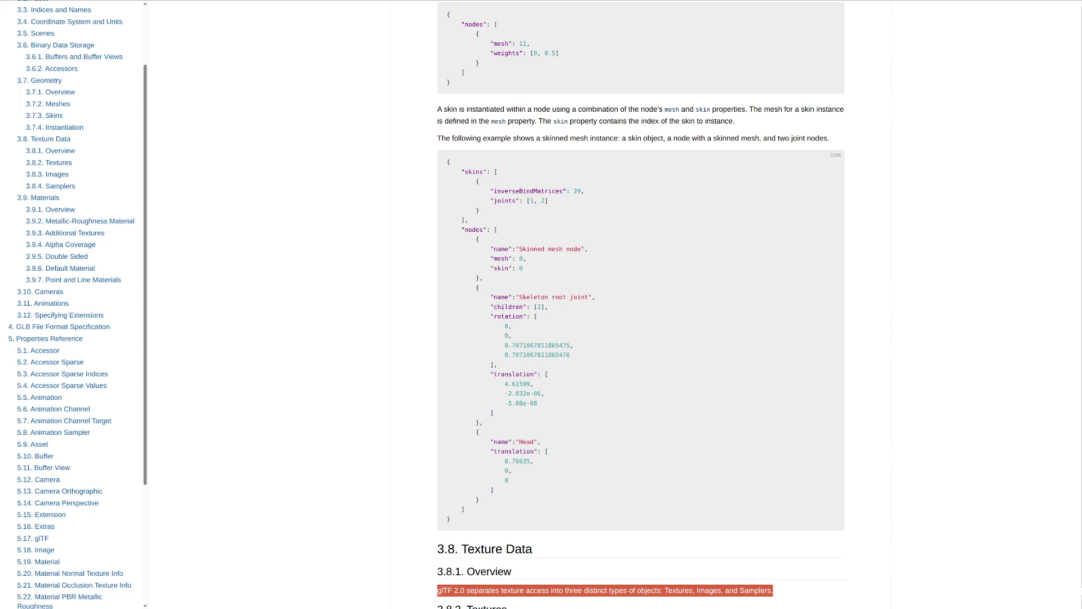
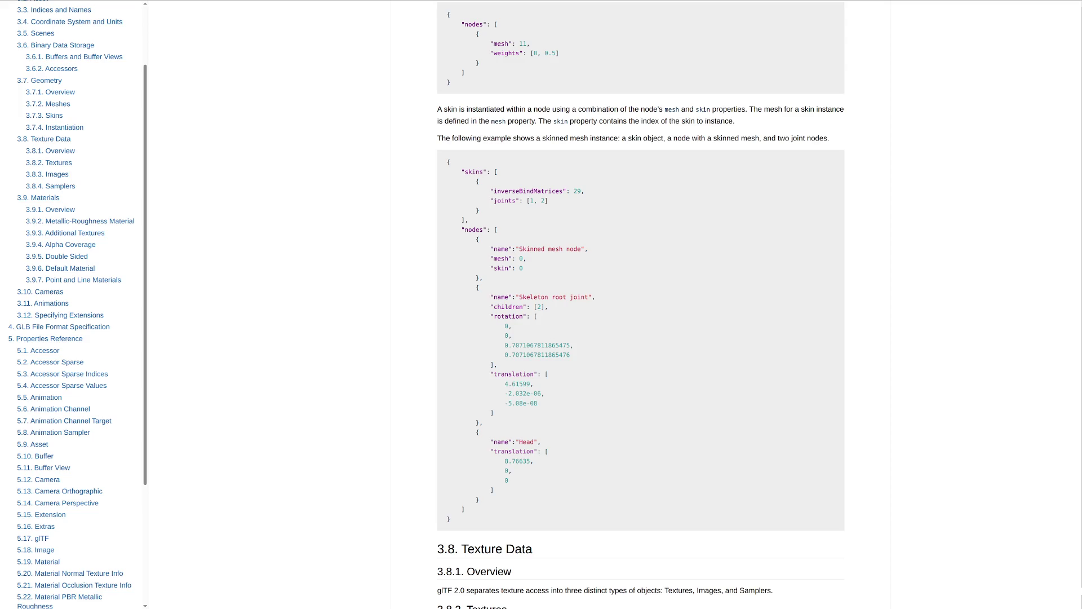
scroll(642, 338, "down", 1)
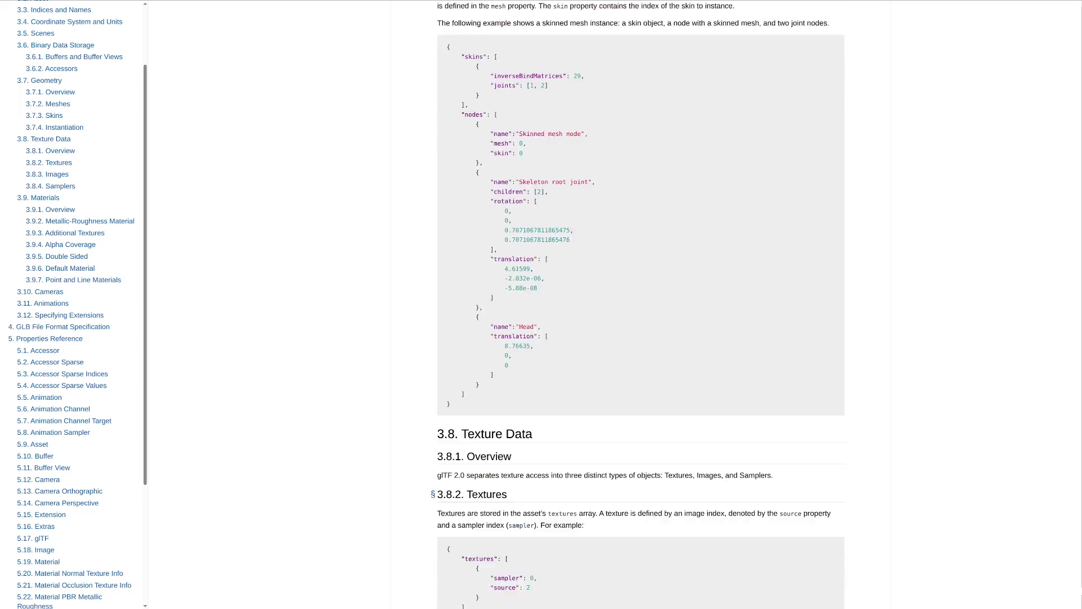
scroll(641, 339, "down", 2)
scroll(641, 338, "down", 2)
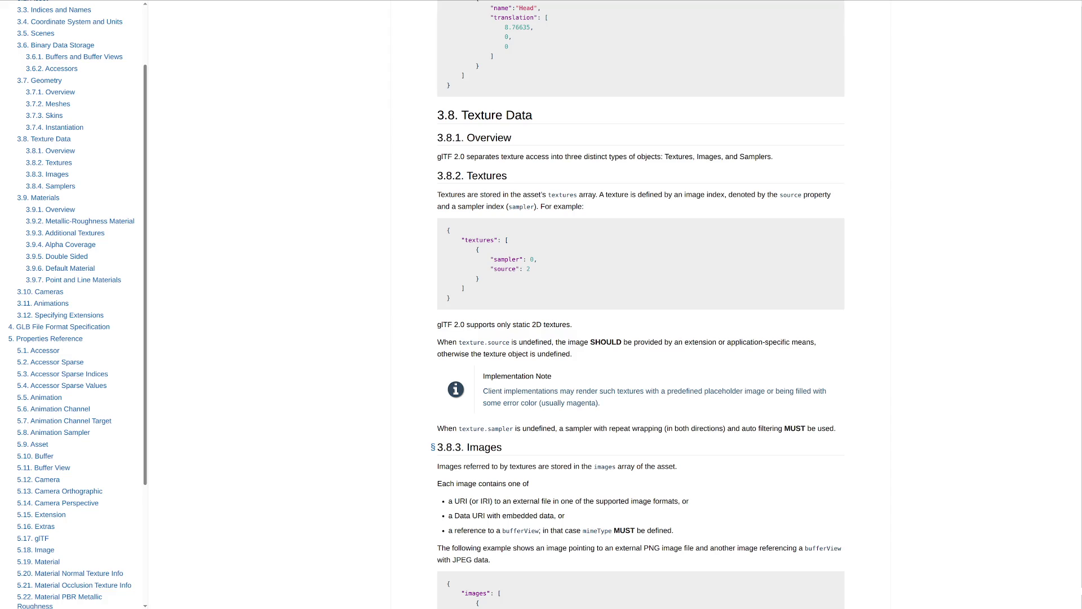
scroll(641, 338, "down", 1)
scroll(641, 338, "down", 4)
scroll(641, 305, "down", 3)
scroll(640, 305, "down", 2)
scroll(642, 305, "down", 3)
scroll(642, 305, "down", 2)
scroll(641, 305, "down", 2)
scroll(641, 305, "down", 2)
scroll(641, 305, "up", 5)
scroll(641, 304, "up", 4)
scroll(642, 304, "up", 5)
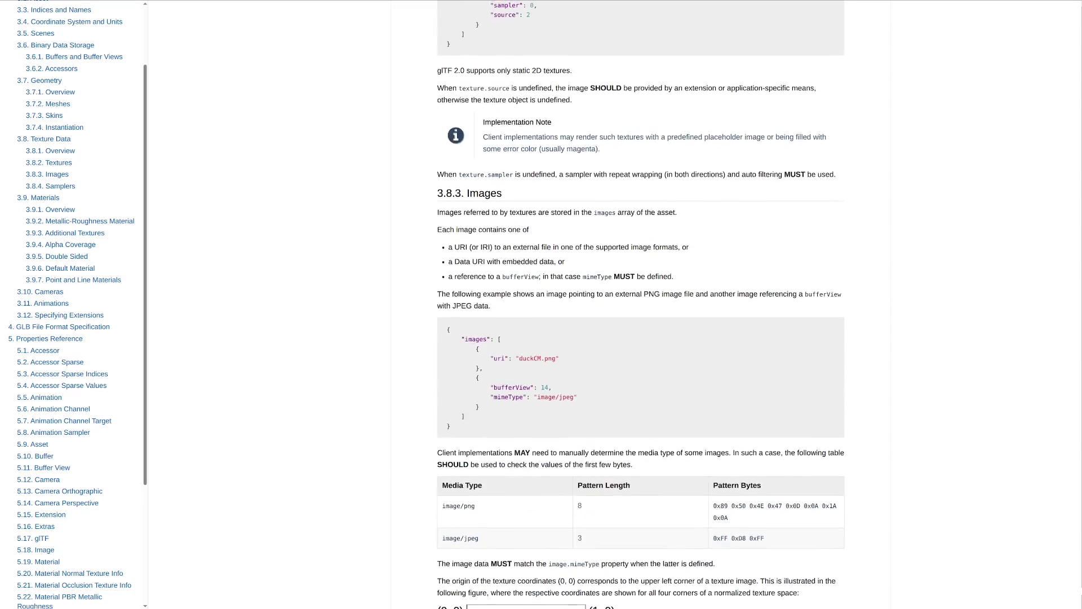
scroll(642, 304, "up", 3)
scroll(641, 304, "up", 5)
scroll(641, 304, "down", 3)
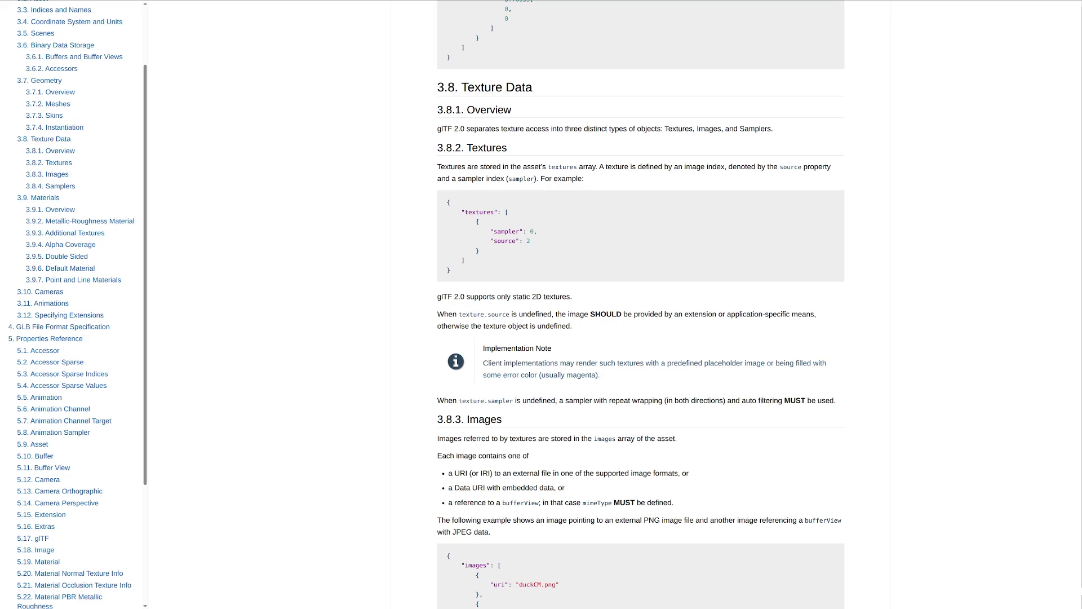
scroll(641, 338, "down", 2)
scroll(641, 339, "down", 5)
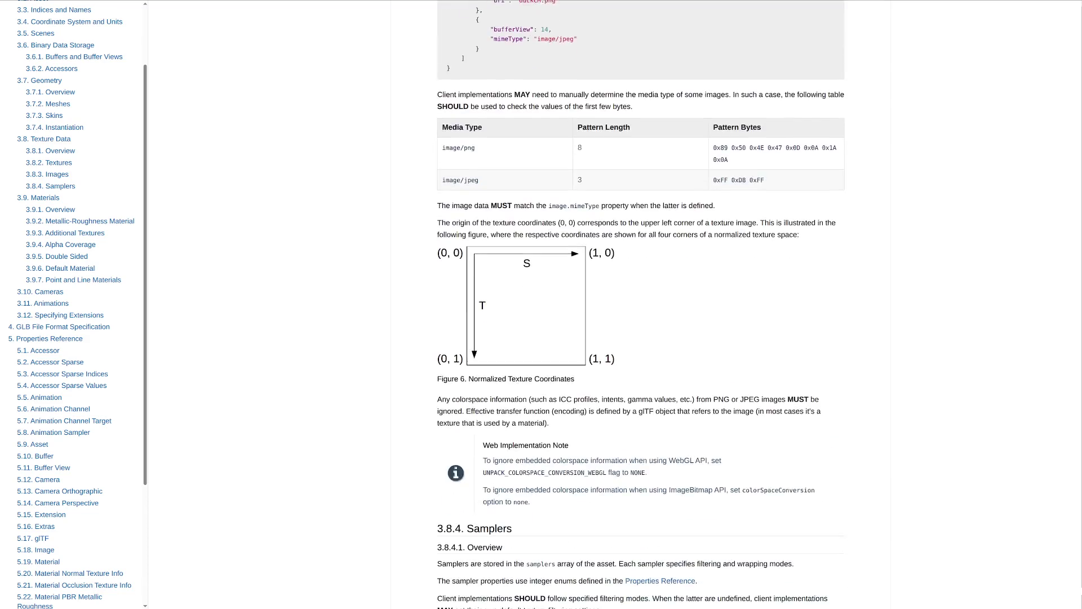
scroll(641, 338, "down", 3)
scroll(642, 339, "down", 3)
scroll(641, 338, "down", 4)
scroll(642, 338, "down", 4)
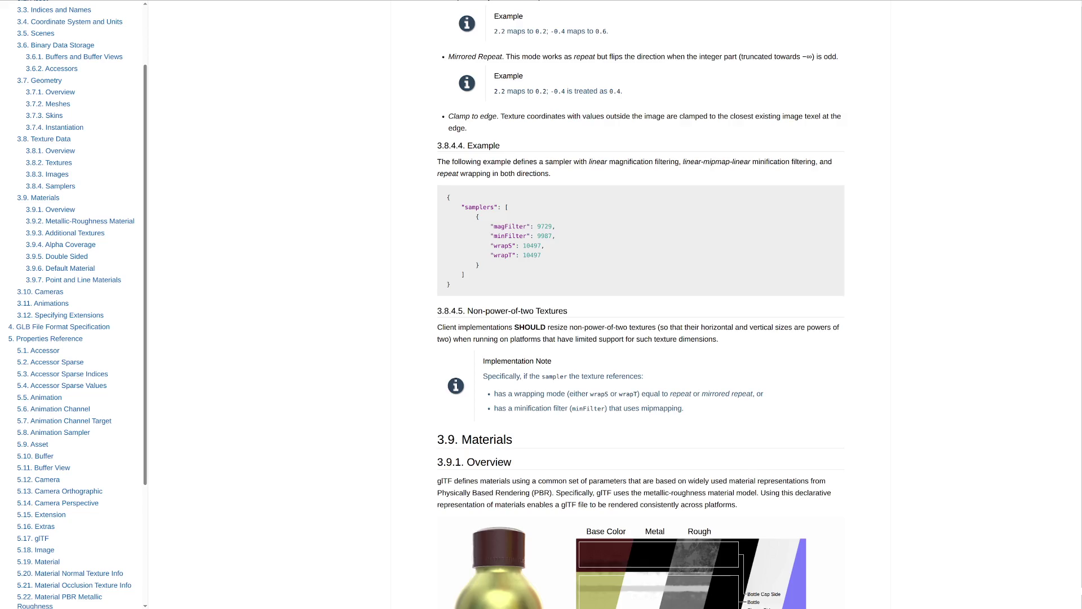
scroll(641, 305, "up", 4)
scroll(642, 305, "up", 4)
scroll(641, 305, "up", 4)
scroll(641, 305, "up", 3)
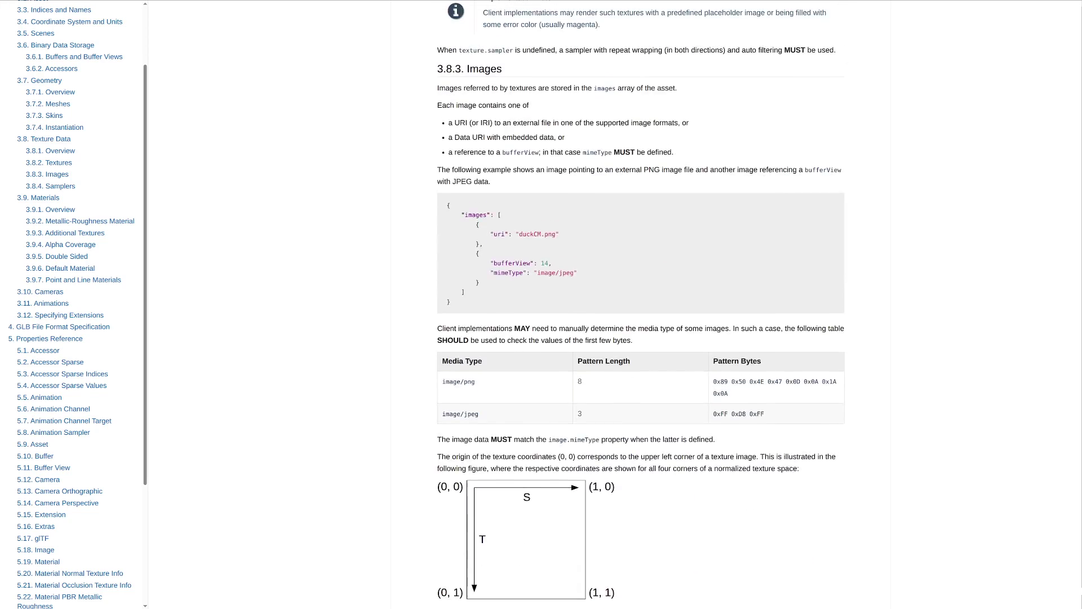
scroll(641, 304, "up", 4)
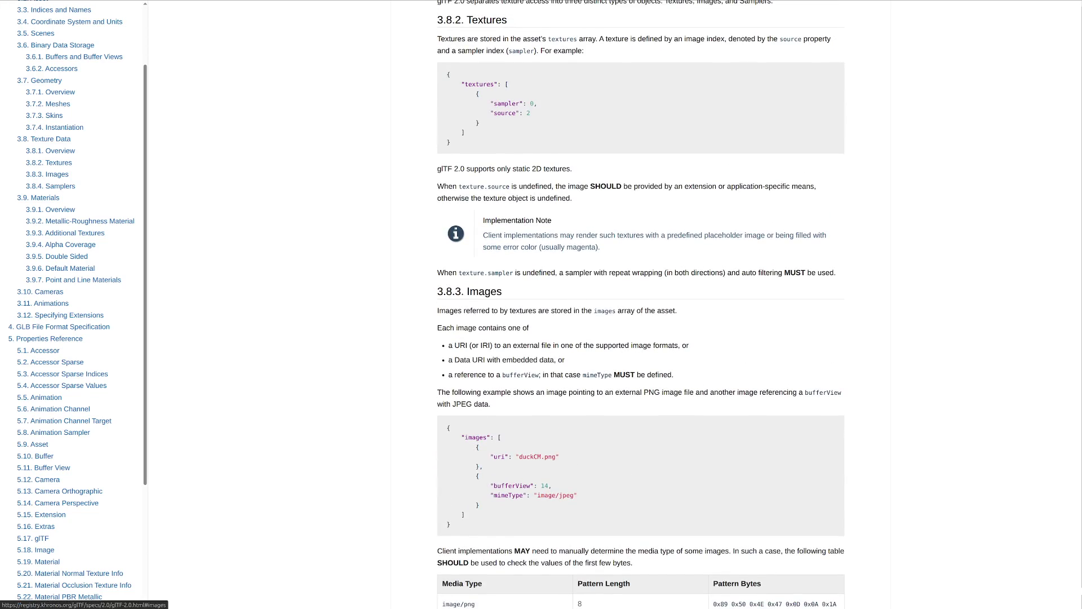
scroll(76, 305, "down", 1)
scroll(76, 304, "down", 3)
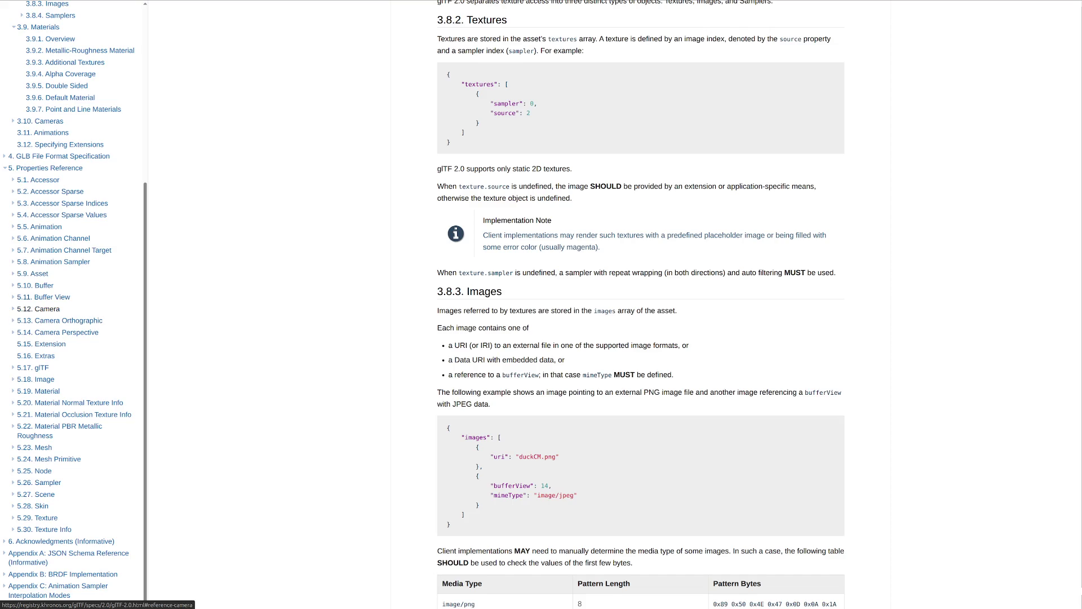
scroll(42, 309, "up", 5)
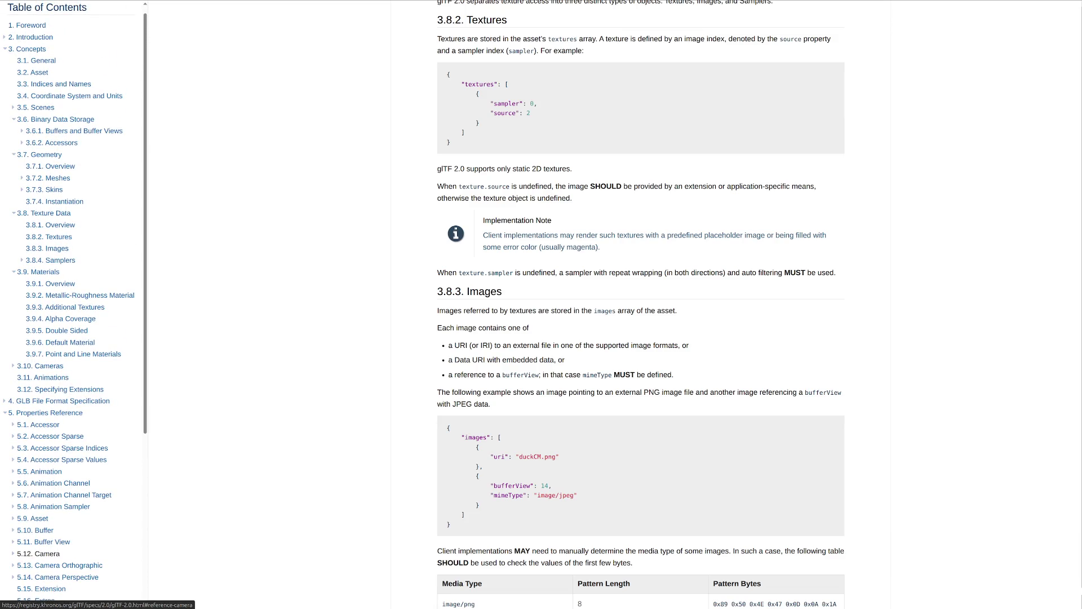
scroll(51, 237, "down", 3)
scroll(51, 238, "down", 2)
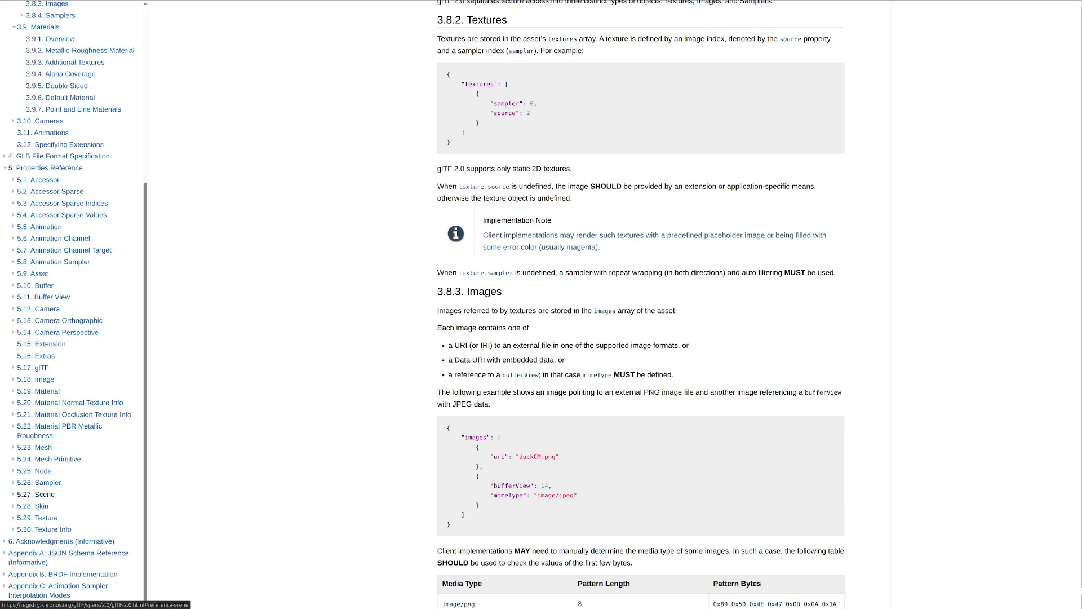
Navigate the contents sidebar to reach 5. Properties Reference and the 5.1 Accessor table.
left_click(39, 482)
left_click(37, 518)
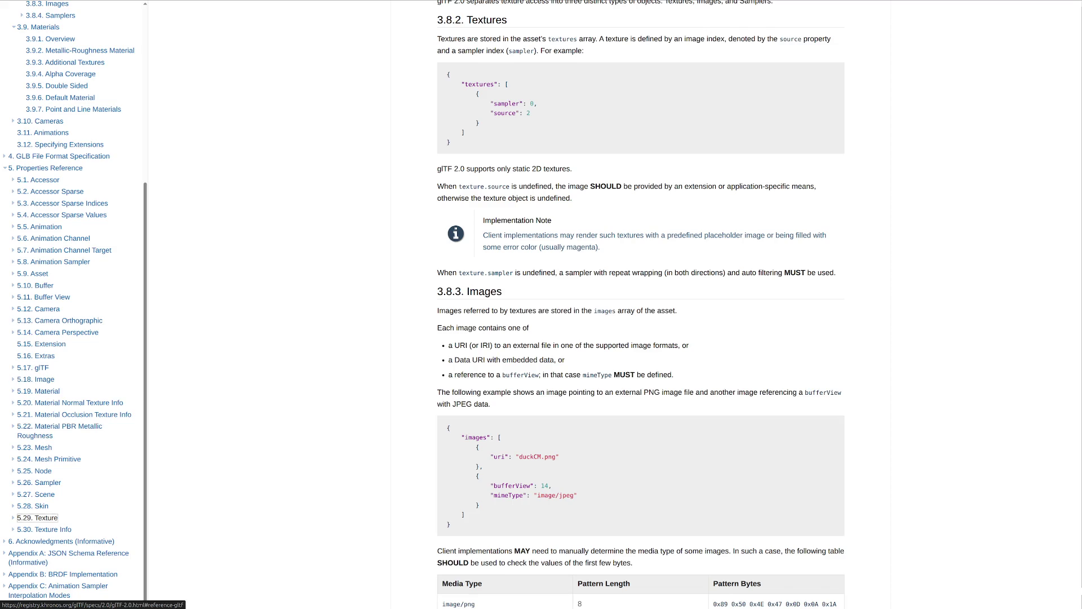
left_click(36, 379)
left_click(39, 482)
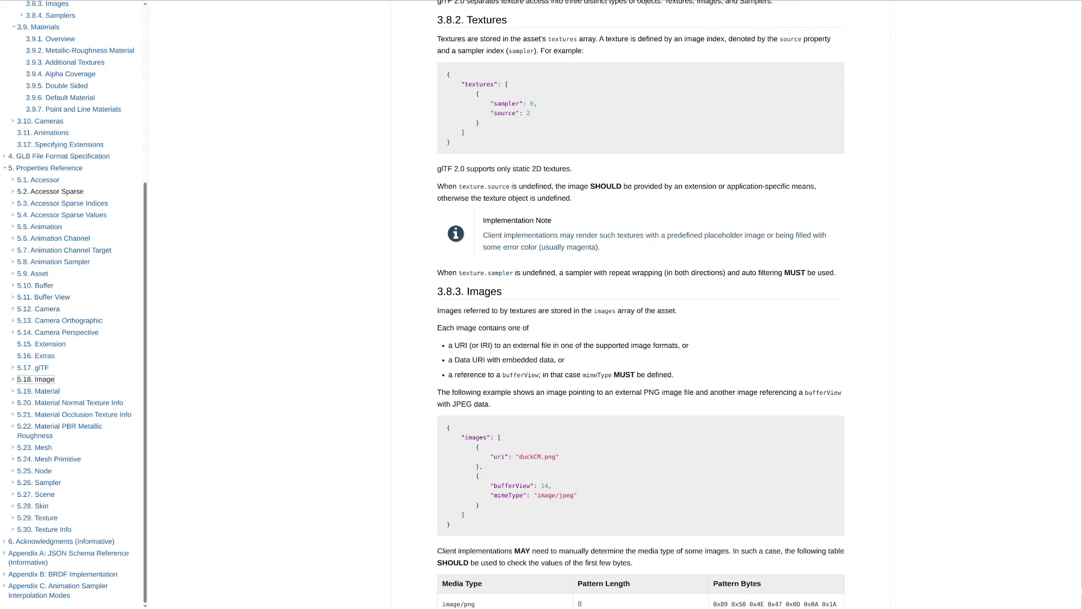
left_click(47, 168)
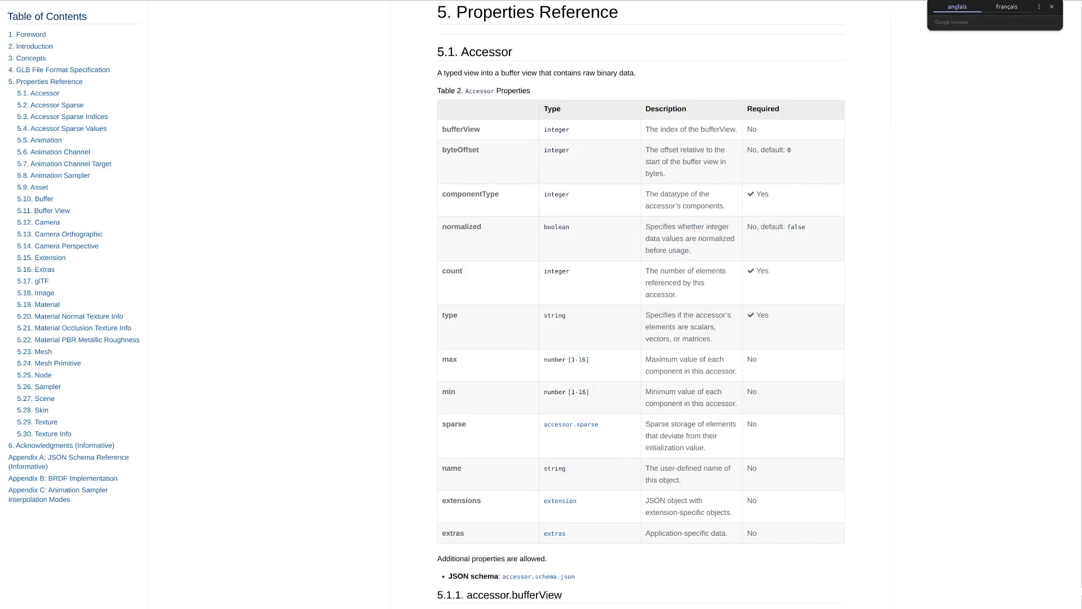
Jump to the 5.18 Image property reference from the sidebar.
left_click(45, 292)
scroll(641, 339, "up", 2)
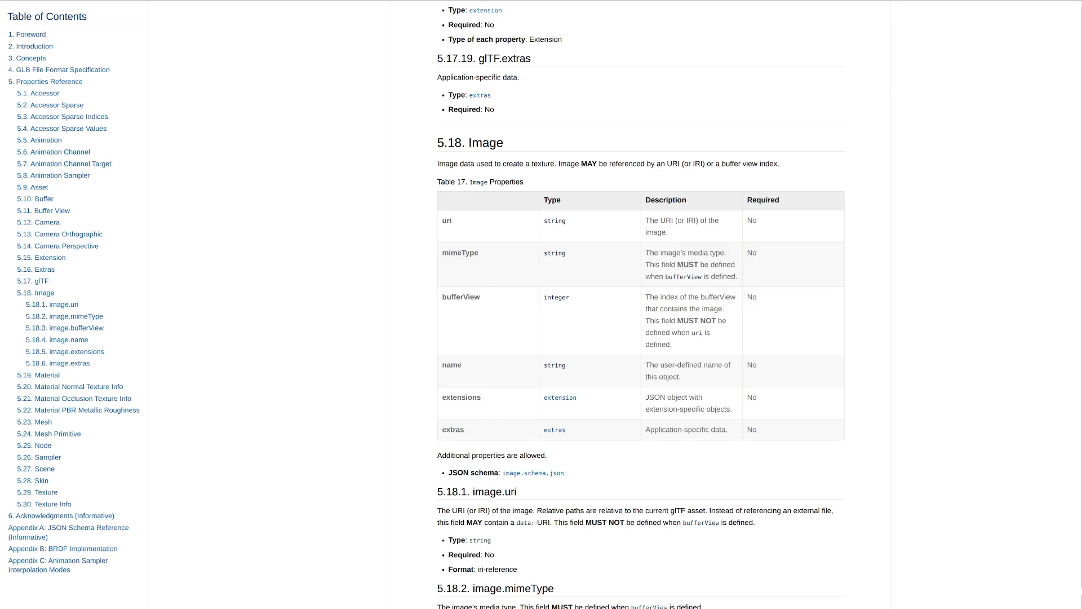
scroll(641, 305, "down", 10)
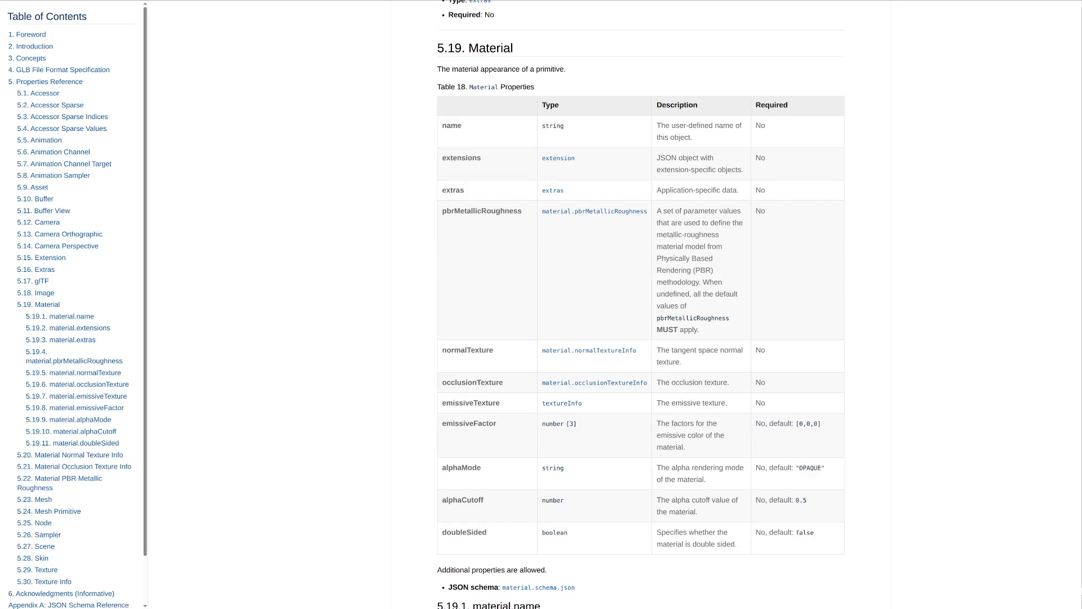
scroll(641, 304, "up", 15)
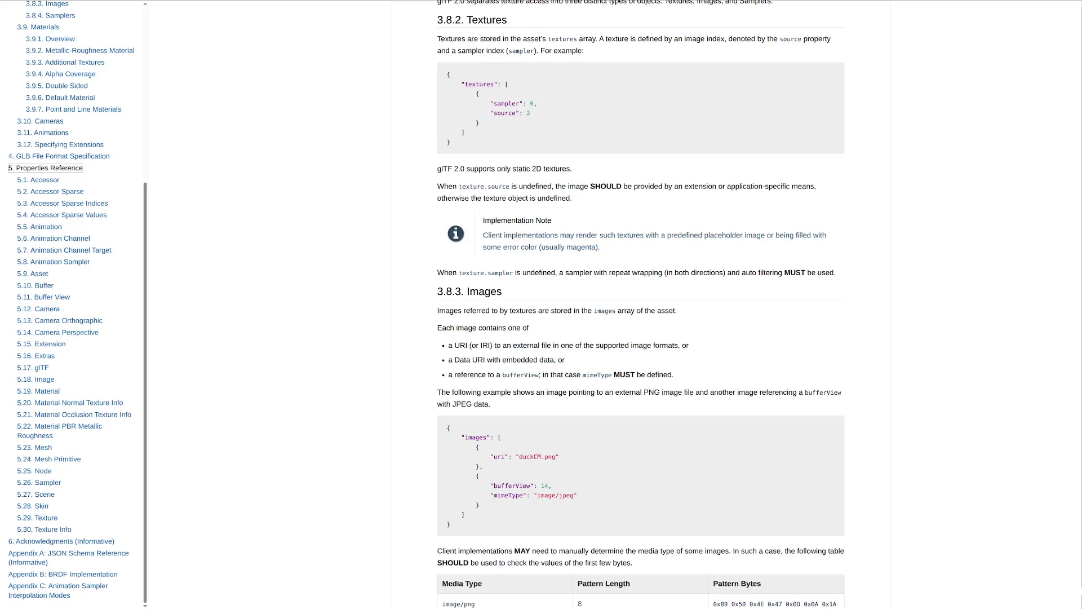
scroll(642, 305, "up", 1)
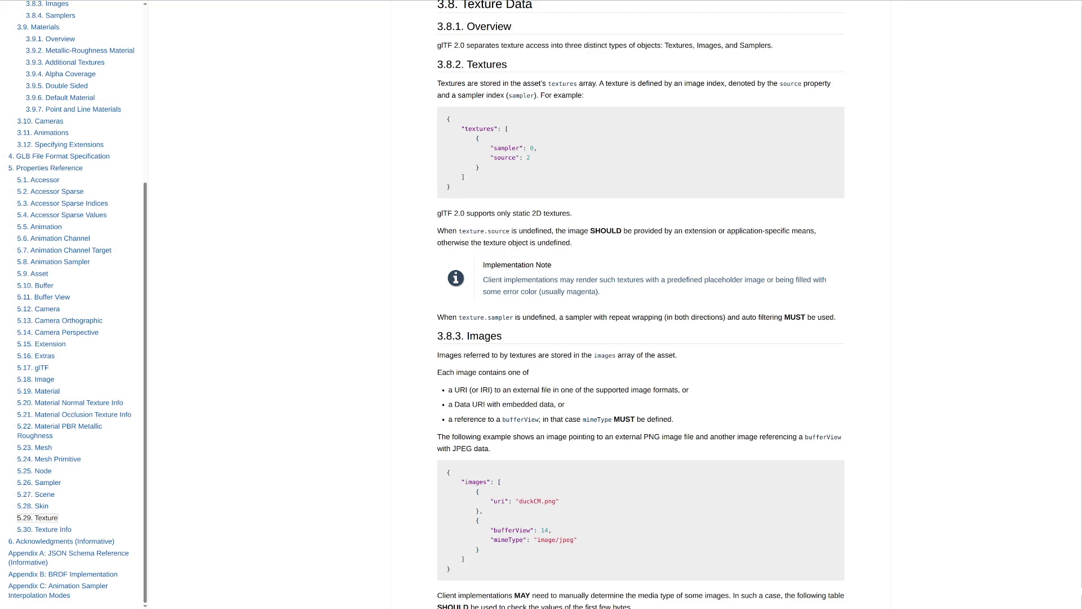
Jump to the 5.29 Texture property table with sampler, source, name, extensions and extras.
left_click(46, 518)
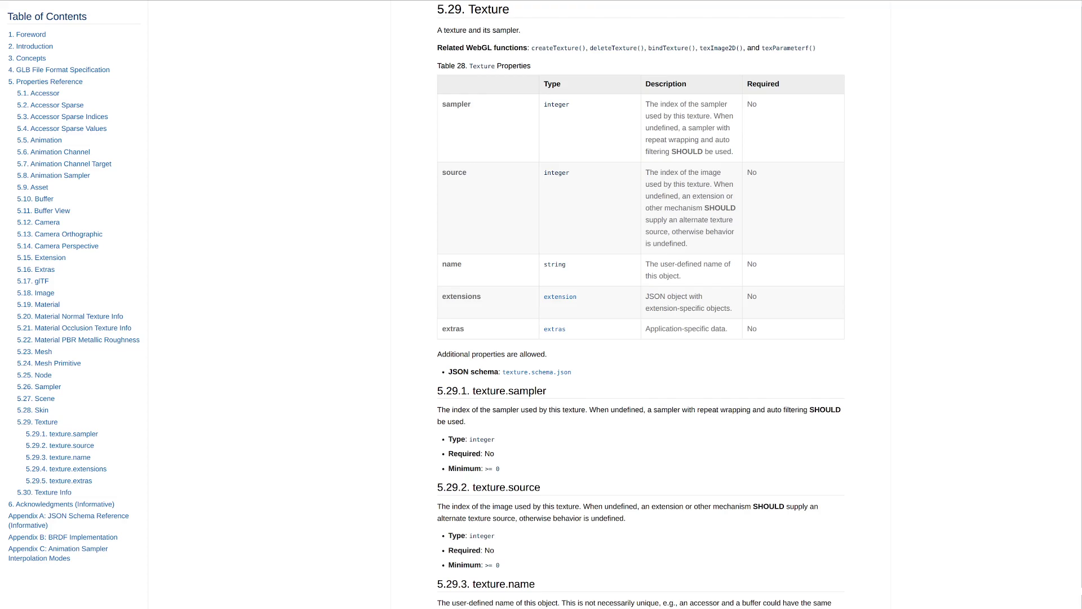
scroll(641, 305, "up", 15)
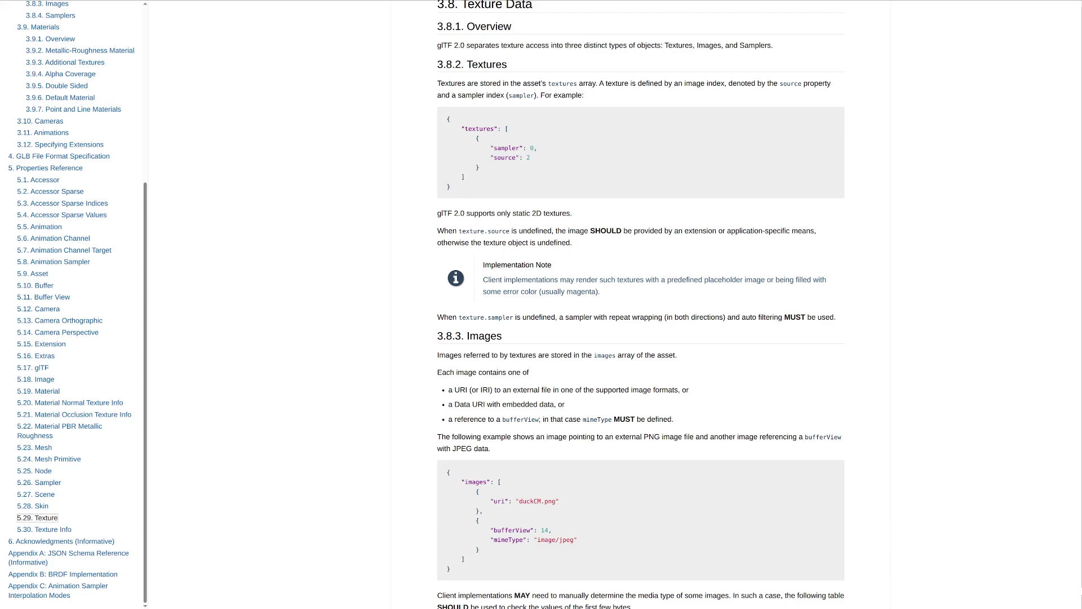
Highlight the paragraphs on undefined texture.source and texture.sampler, then clear the selection.
left_click_drag(438, 231, 836, 318)
left_click(836, 318)
scroll(641, 305, "down", 3)
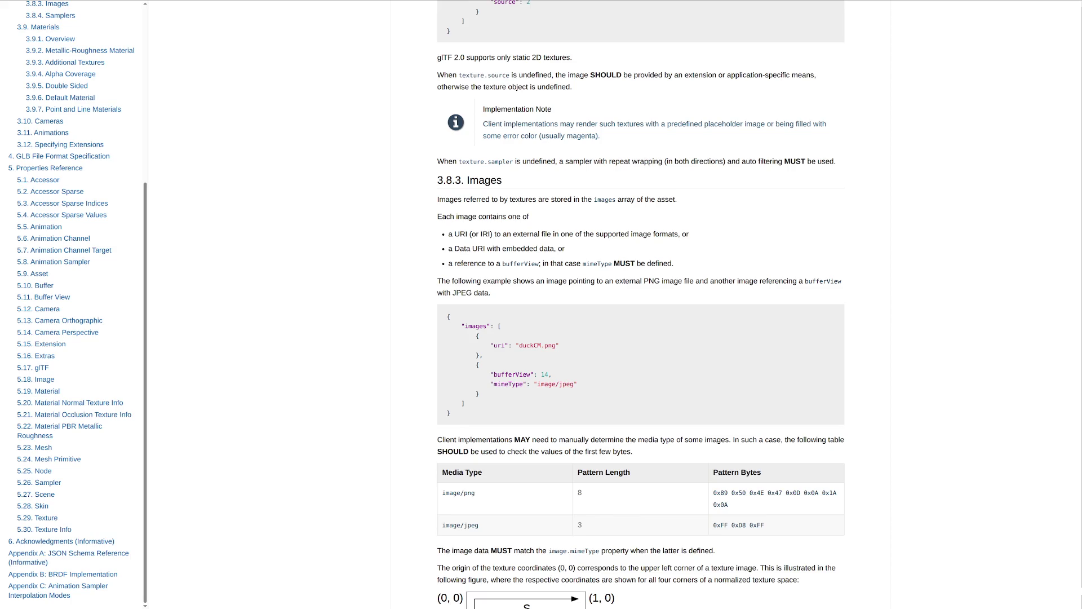
scroll(641, 304, "down", 2)
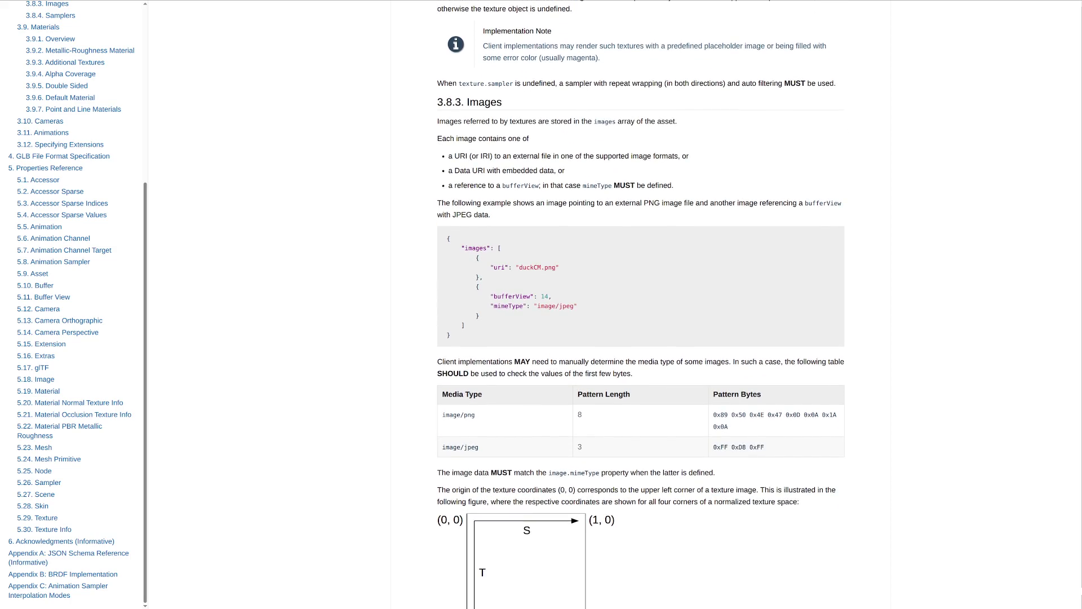